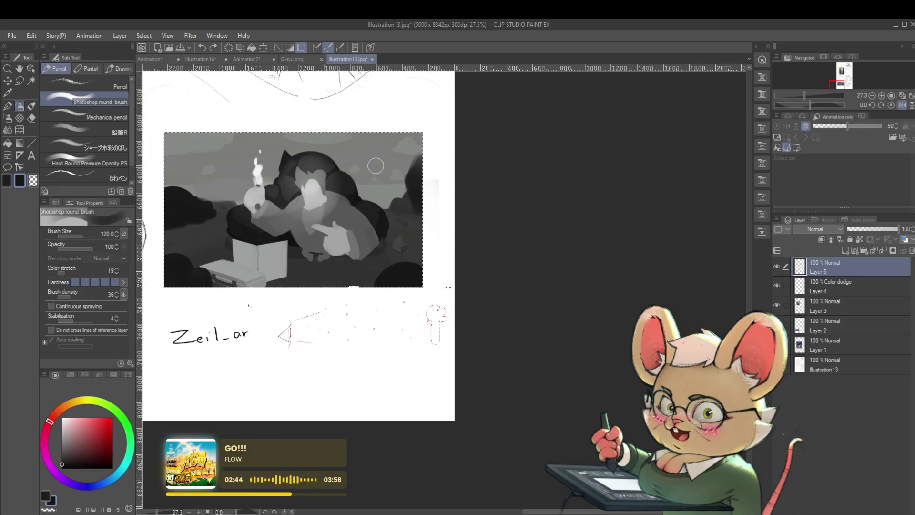
Shrink the brush to size 30 and switch to the Ginyu.png reference image.
key("bracketleft")
key("bracketleft")
key("bracketleft")
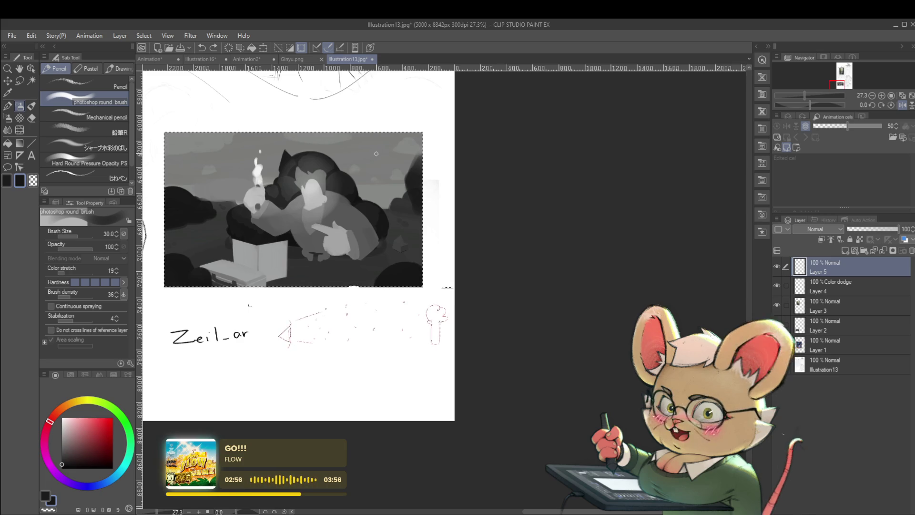
mouse_move(376, 154)
left_mouse_down()
mouse_move(399, 170)
mouse_move(418, 208)
left_mouse_up()
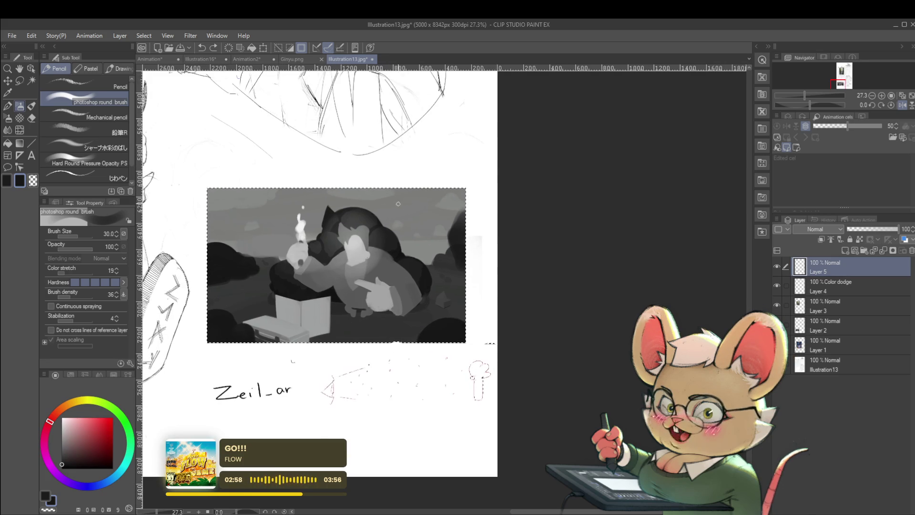
scroll(346, 255, "up", 3)
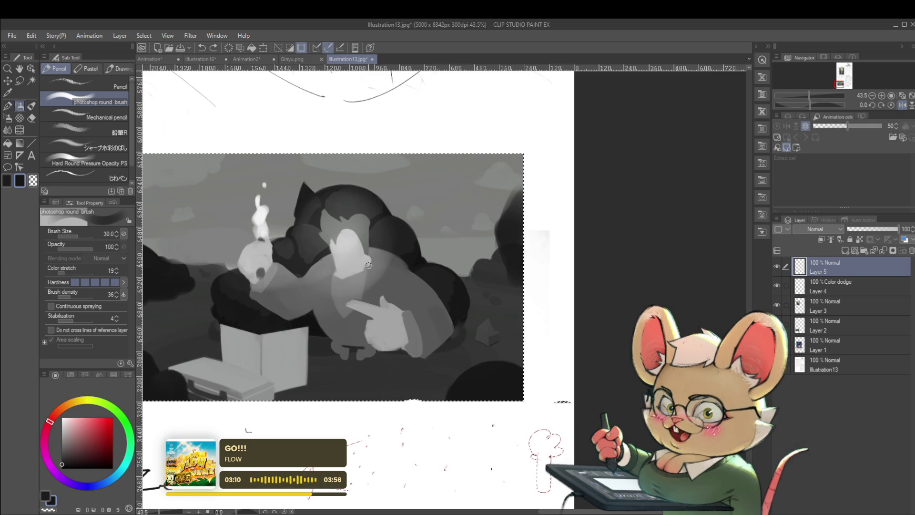
left_click(307, 61)
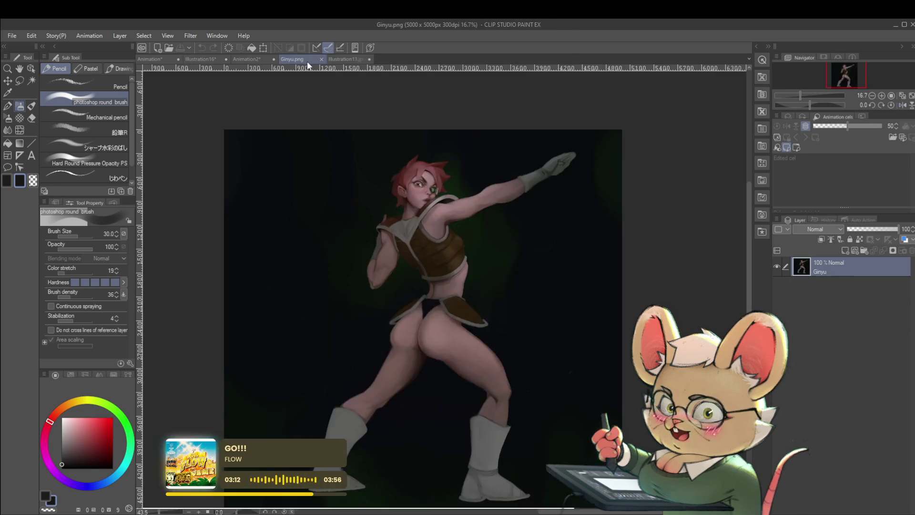
Try red ellipses around the Ginyu figure's legs and upper body, undoing the unwanted ones.
left_click_drag(476, 167, 529, 241)
left_click_drag(514, 410, 544, 343)
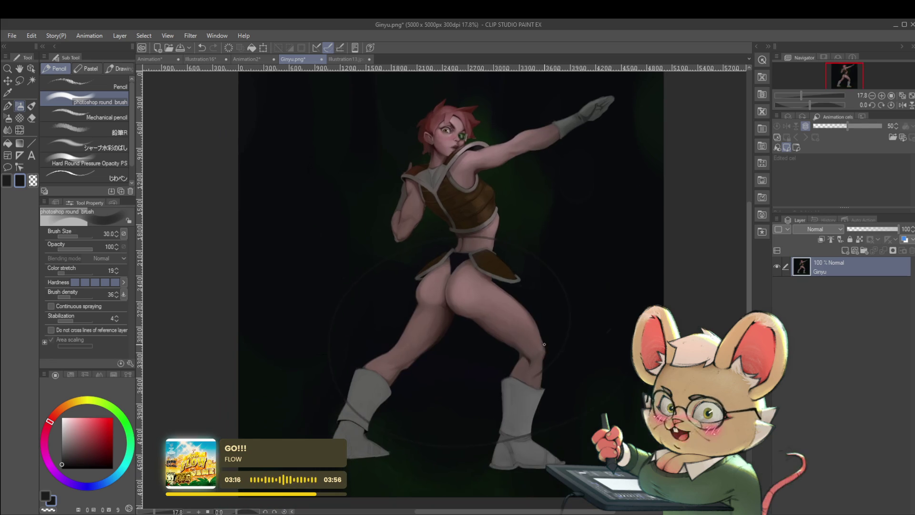
mouse_move(619, 390)
left_mouse_down()
mouse_move(614, 372)
mouse_move(334, 405)
mouse_move(615, 376)
left_mouse_up()
key("ctrl+z")
key("ctrl+z")
scroll(363, 443, "up", 3)
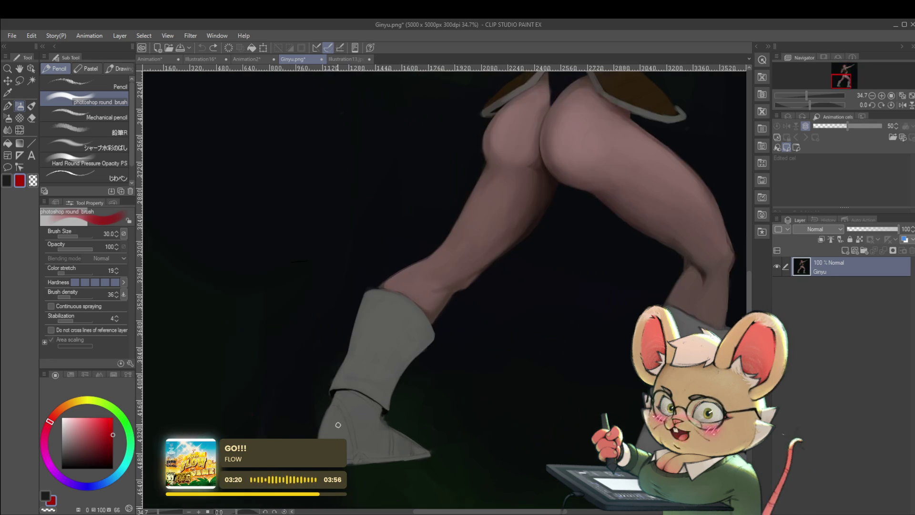
scroll(466, 401, "down", 4)
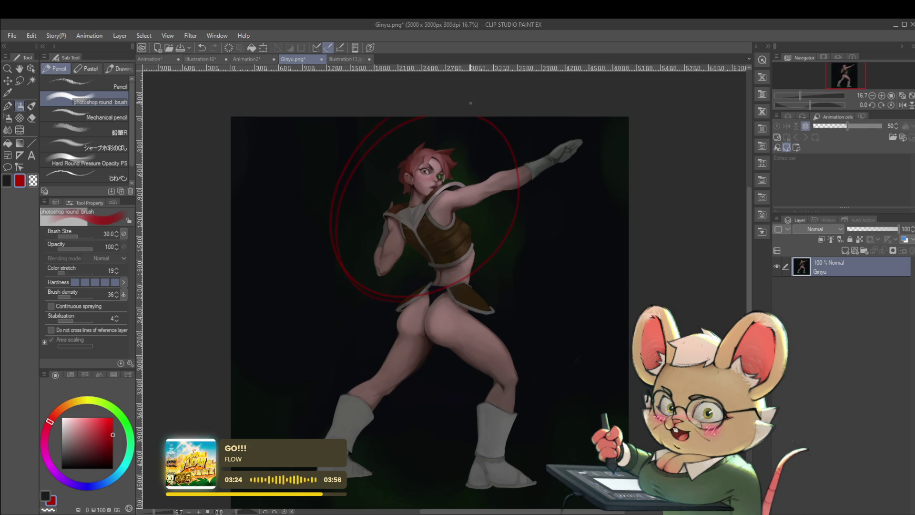
scroll(478, 175, "up", 2)
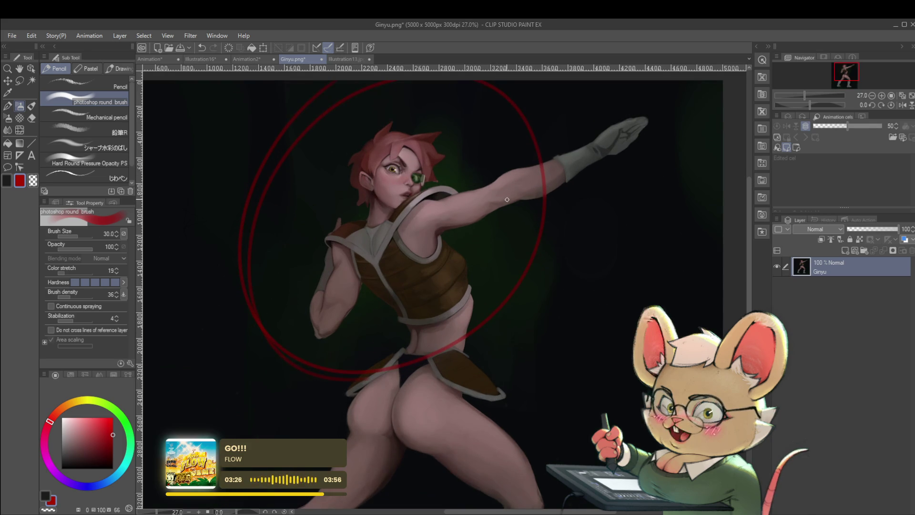
key("ctrl+z")
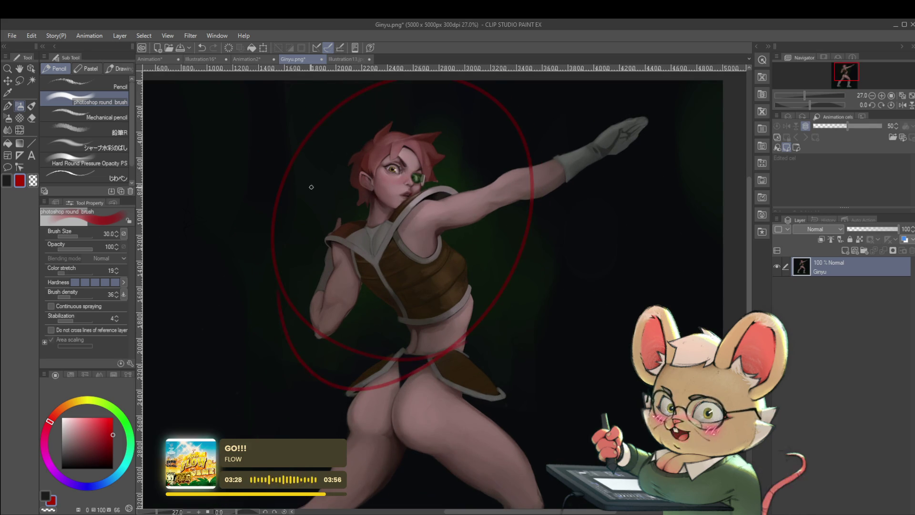
key("ctrl+z")
scroll(572, 259, "down", 5)
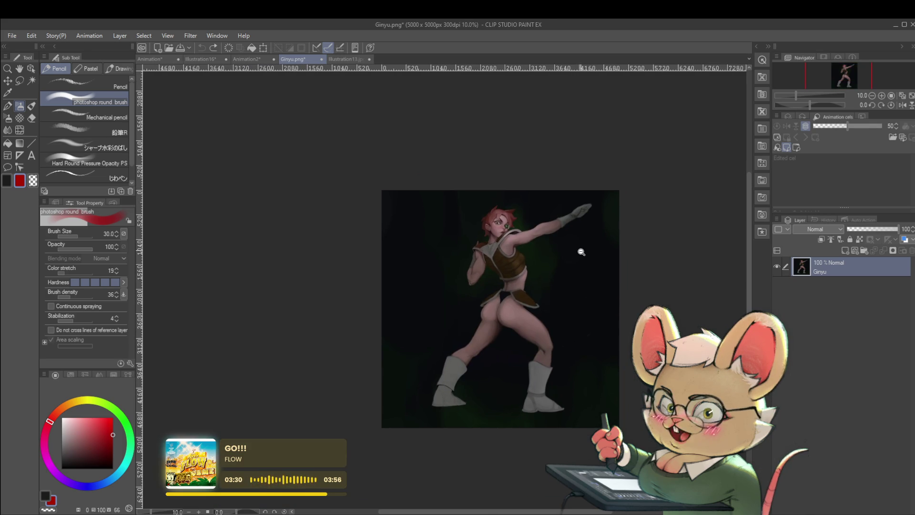
scroll(582, 251, "up", 3)
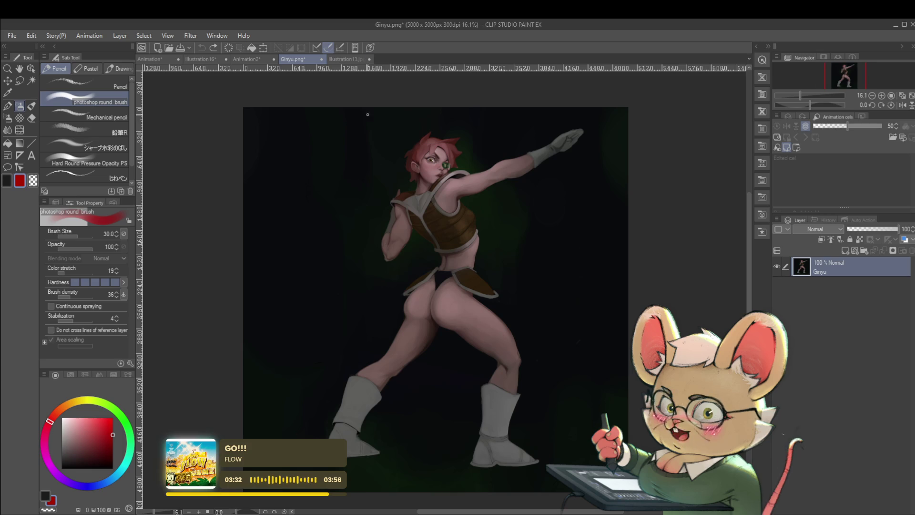
left_click_drag(370, 116, 529, 157)
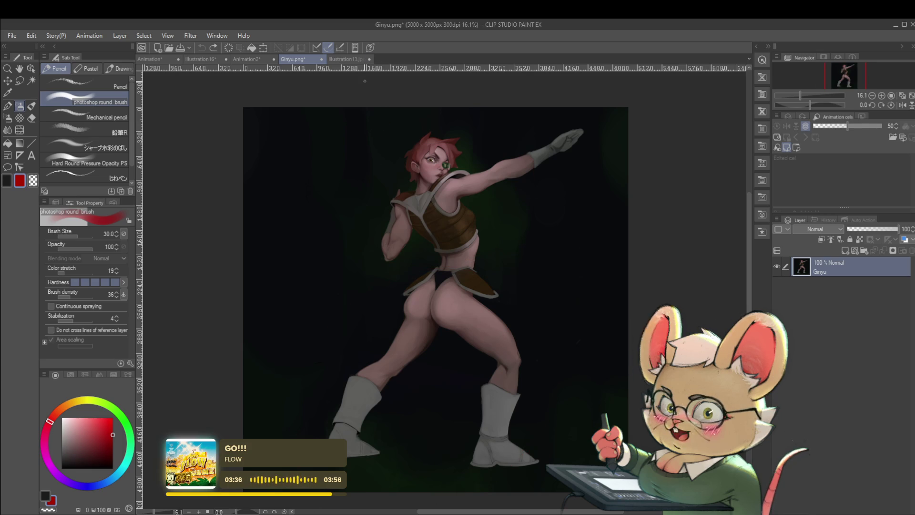
Switch through the Animation and Illustration16 tabs back to the Illustration13 painting.
left_click(163, 59)
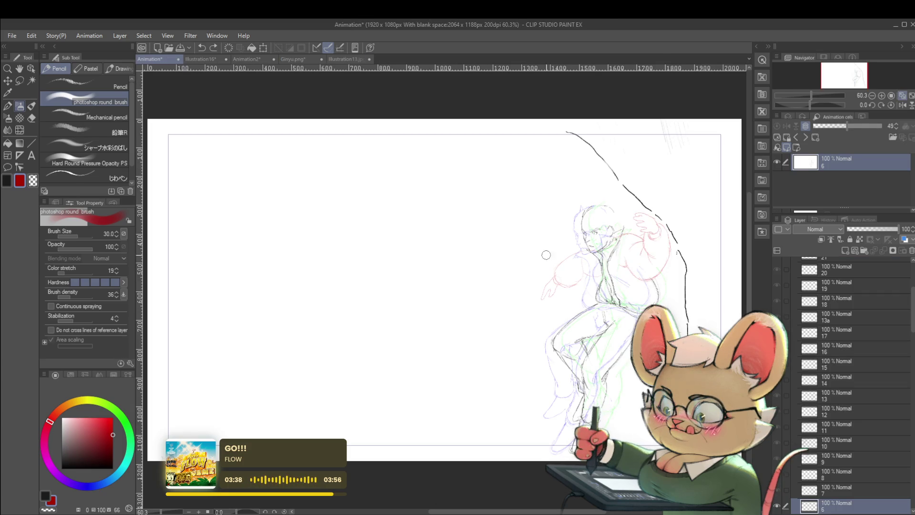
left_click(206, 59)
left_click(343, 59)
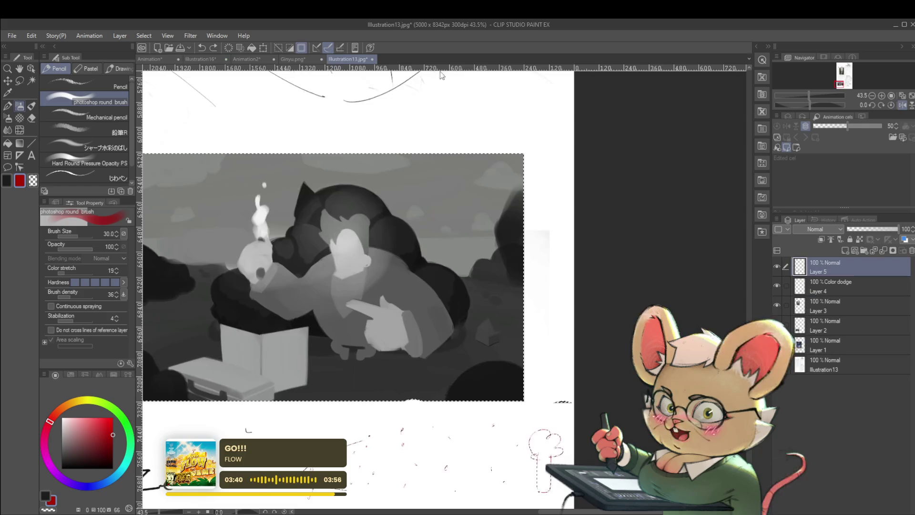
At brush size 15, dot a red bullet below the painting and handwrite 'Determine'.
left_click_drag(418, 209, 490, 187)
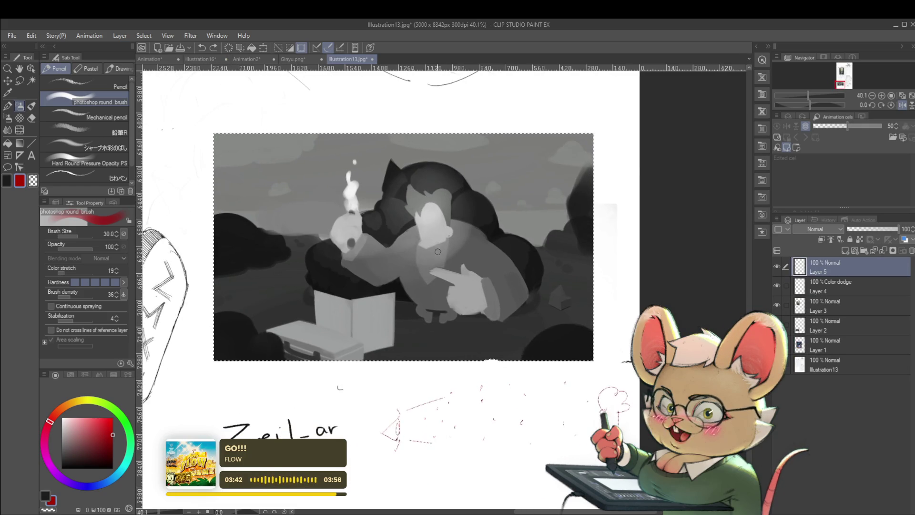
left_click_drag(384, 374, 478, 302)
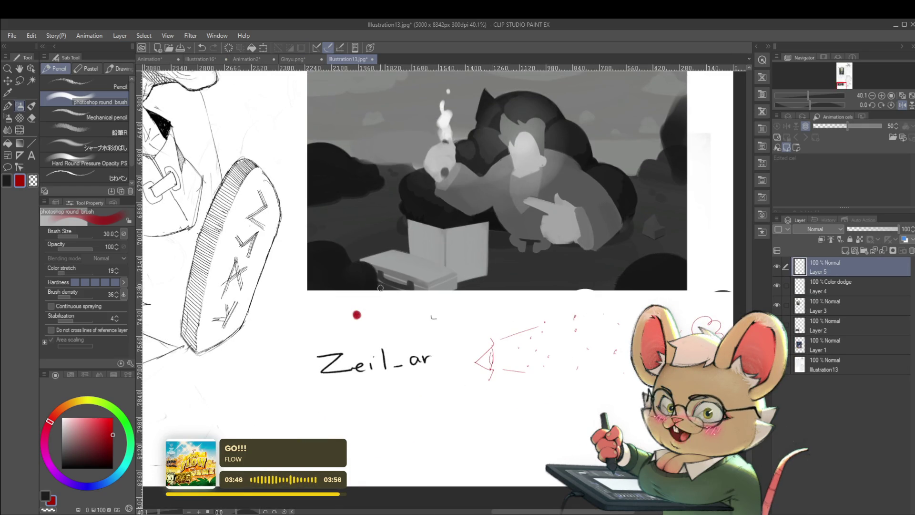
key("bracketleft")
key("bracketleft")
key("bracketleft")
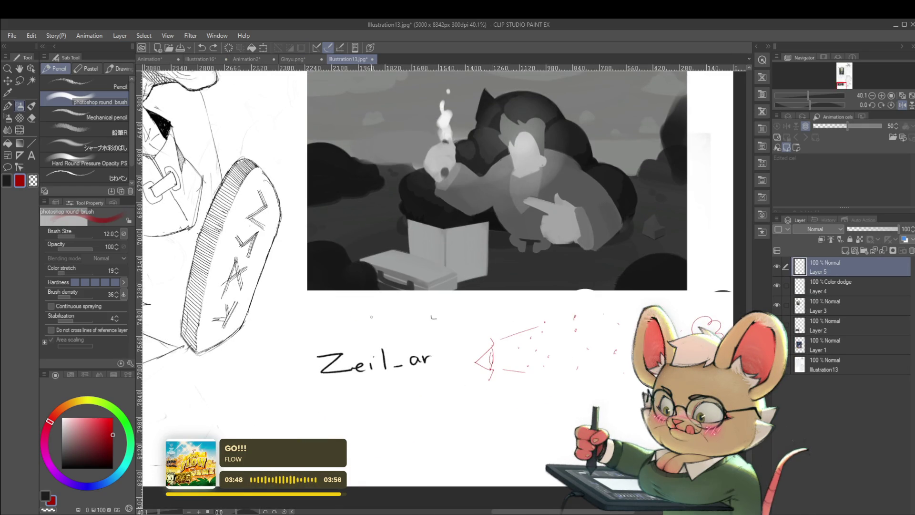
key("bracketright")
left_click(366, 315)
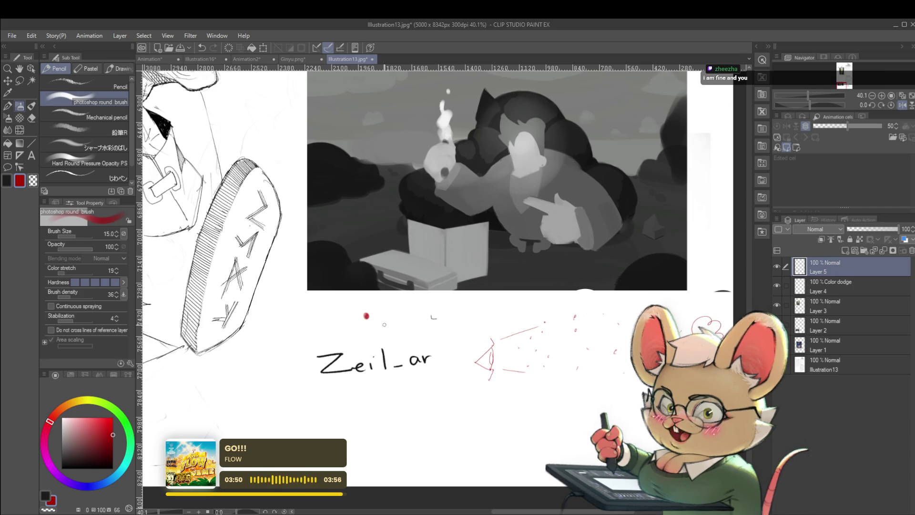
left_click_drag(382, 312, 382, 322)
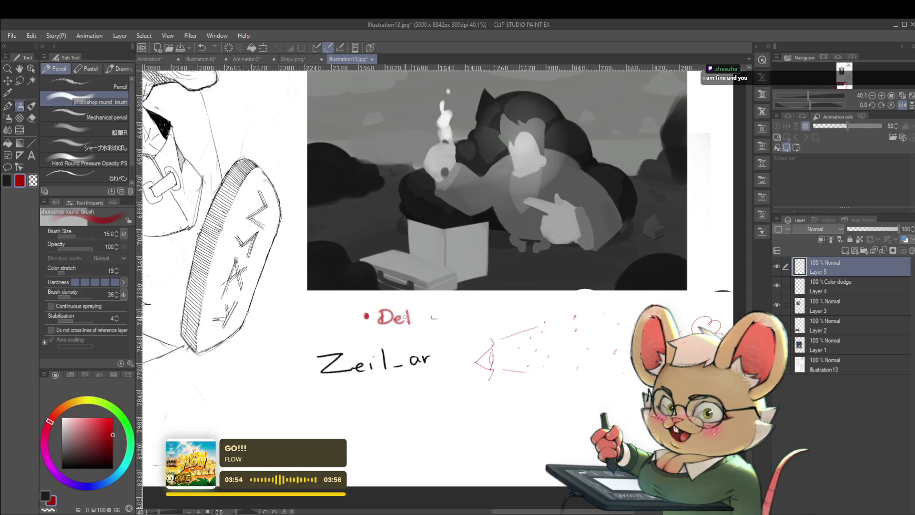
left_click_drag(402, 315, 414, 315)
left_click_drag(412, 319, 422, 324)
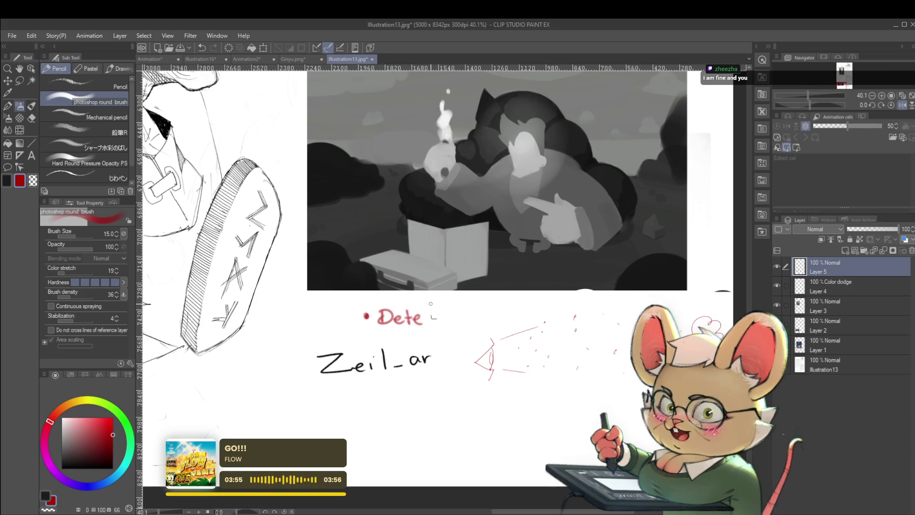
left_click_drag(433, 319, 449, 312)
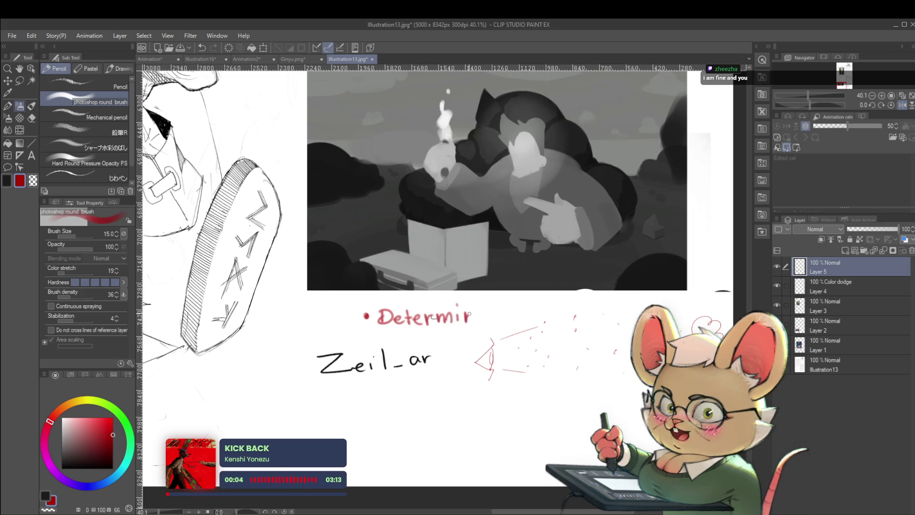
scroll(478, 318, "up", 2)
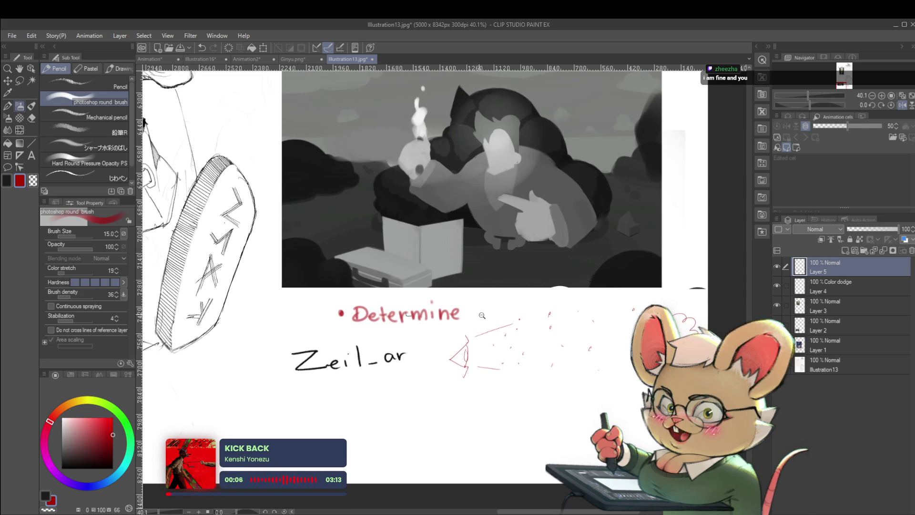
Handwrite 'your point of focus' after it and start a red arrow underneath.
left_click_drag(476, 311, 576, 304)
scroll(519, 310, "right", 1)
scroll(599, 287, "right", 1)
key("ctrl+z")
key("ctrl+z")
key("ctrl+z")
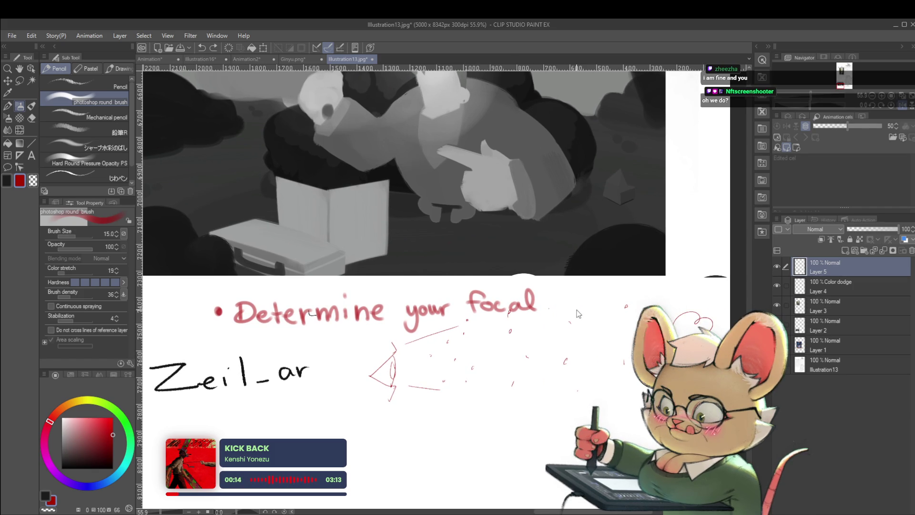
mouse_move(472, 309)
left_mouse_down()
mouse_move(512, 310)
mouse_move(522, 298)
left_mouse_up()
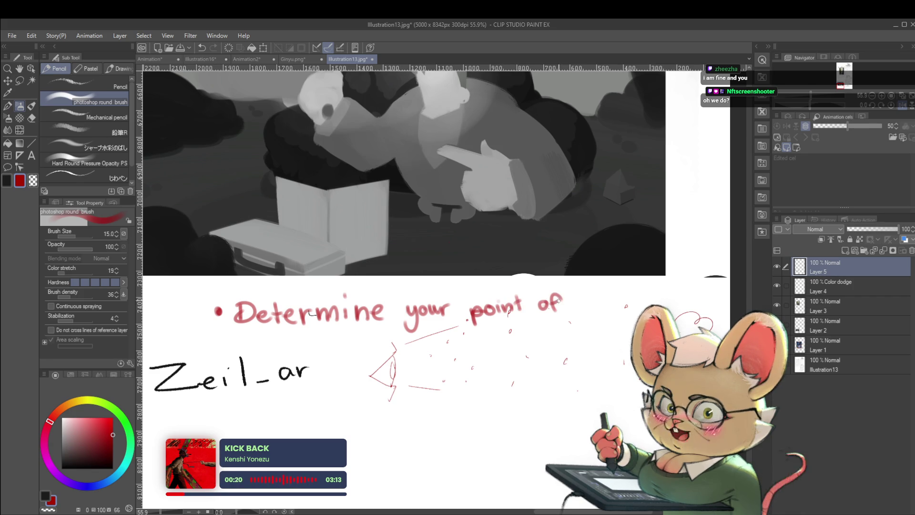
mouse_move(579, 292)
left_mouse_down()
mouse_move(572, 313)
mouse_move(596, 309)
left_mouse_up()
left_click_drag(604, 303, 622, 310)
scroll(625, 306, "down", 2)
scroll(492, 313, "up", 3)
left_click_drag(492, 303, 502, 319)
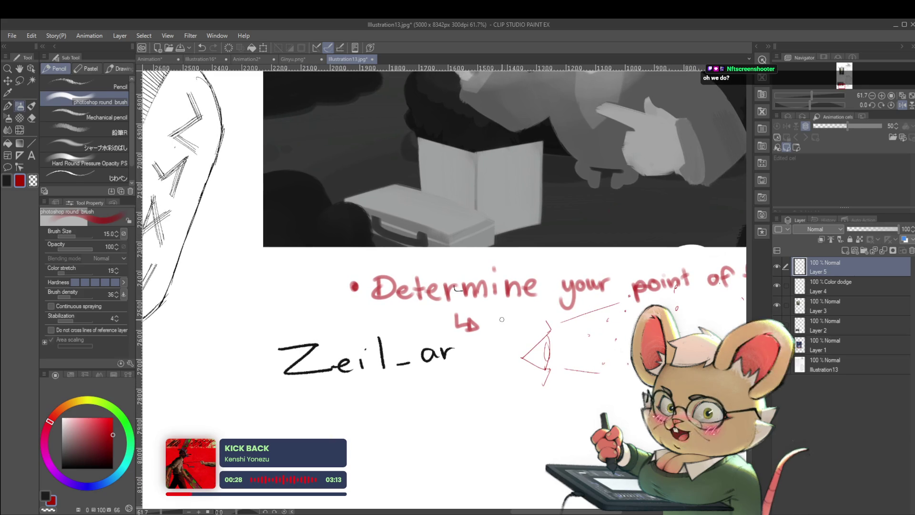
Handwrite 'add contrast' in red after the arrow under the focus note.
scroll(502, 320, "down", 3)
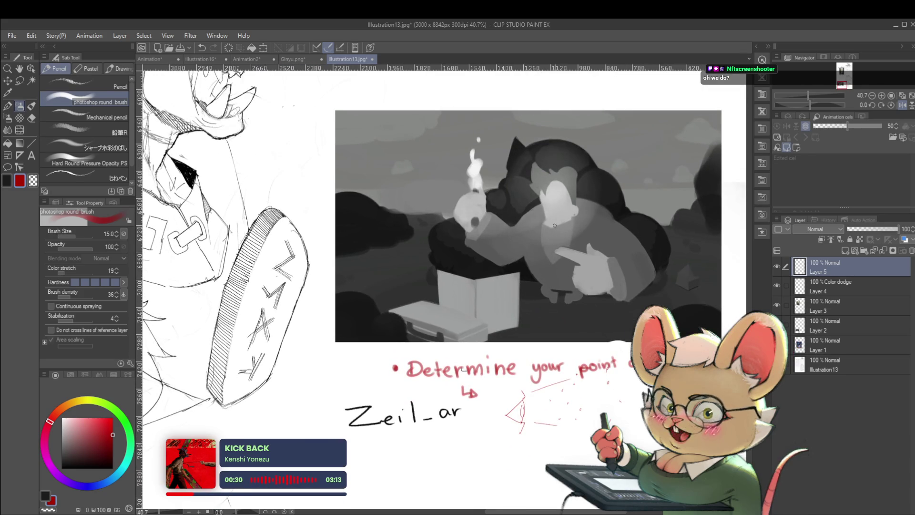
scroll(501, 395, "up", 4)
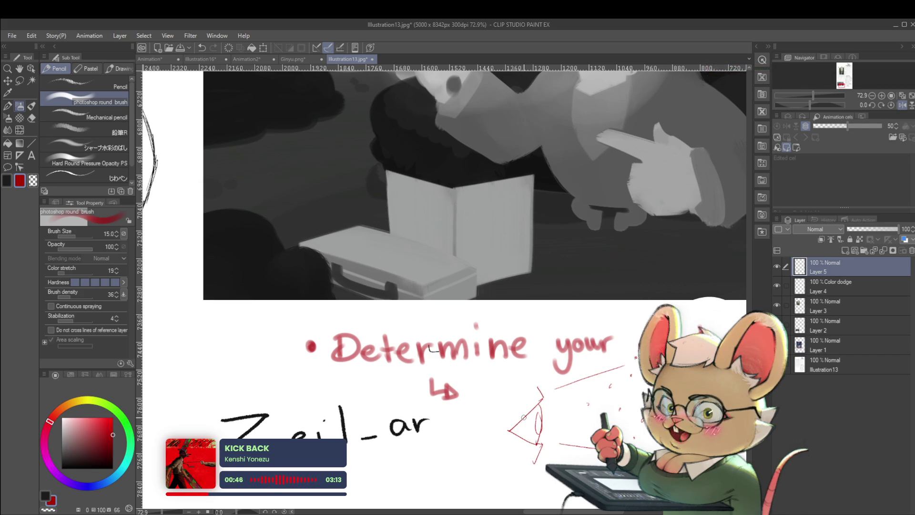
scroll(471, 443, "down", 2)
left_click_drag(471, 442, 476, 417)
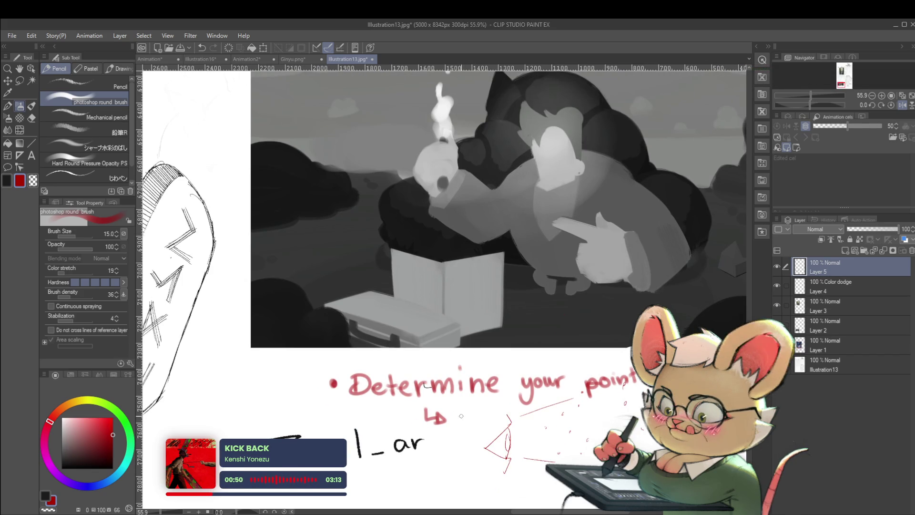
mouse_move(471, 415)
left_mouse_down()
mouse_move(474, 423)
mouse_move(529, 421)
left_mouse_up()
mouse_move(534, 421)
left_mouse_down()
mouse_move(540, 409)
mouse_move(544, 421)
left_mouse_up()
mouse_move(548, 401)
left_mouse_down()
mouse_move(548, 420)
mouse_move(558, 409)
left_mouse_up()
mouse_move(555, 419)
left_mouse_down()
mouse_move(566, 409)
mouse_move(596, 420)
left_mouse_up()
left_click_drag(589, 408, 602, 406)
scroll(603, 411, "down", 2)
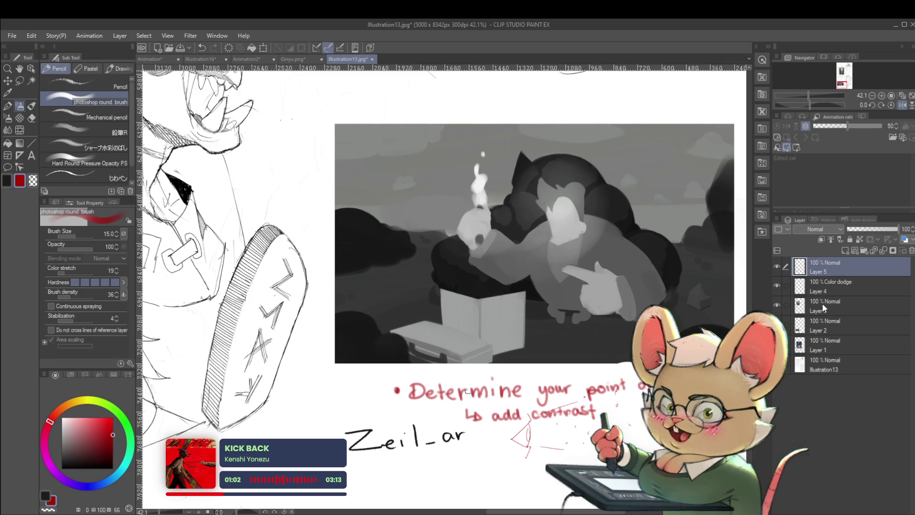
On Layer 3, undo the Zeil_ar signature strokes below the notes.
left_click(827, 323)
left_click(833, 308)
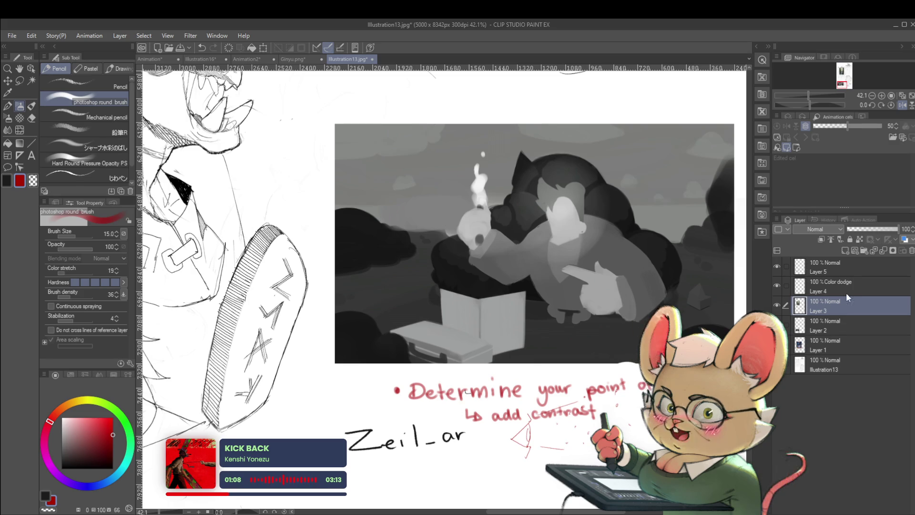
left_click(831, 330)
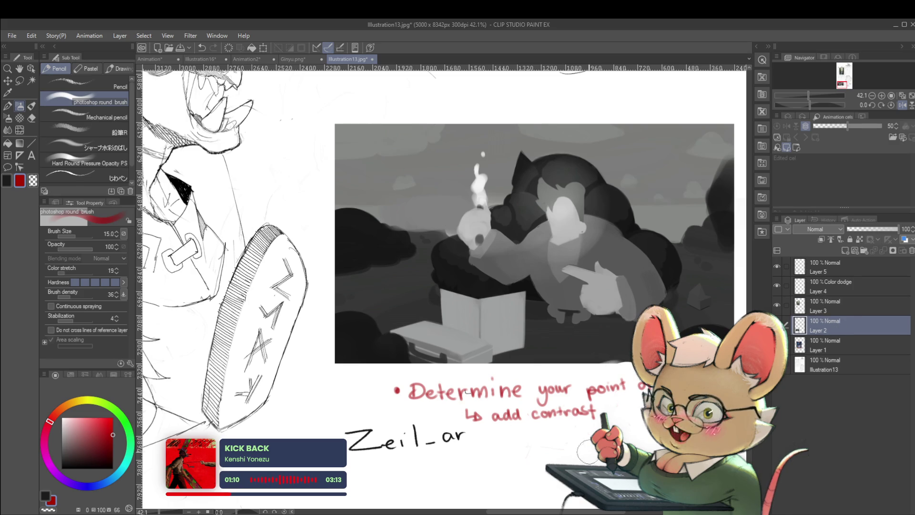
left_click_drag(625, 452, 473, 423)
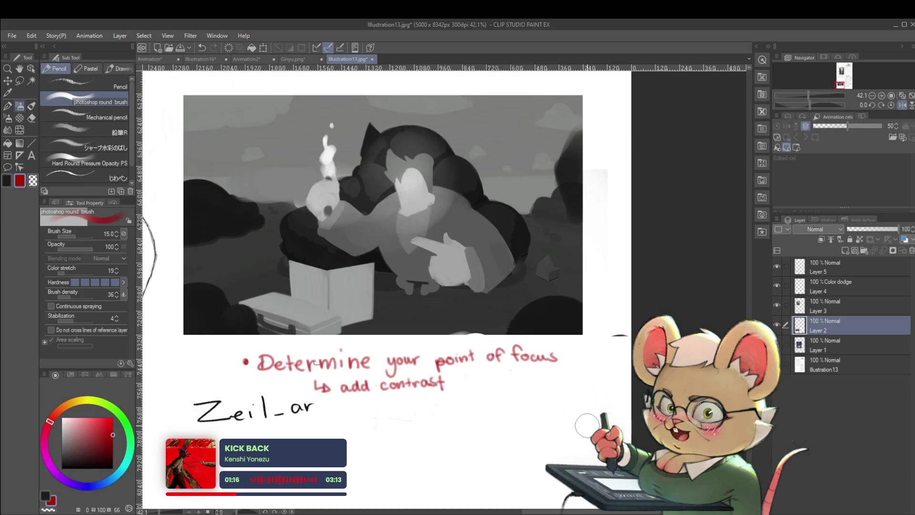
left_click(814, 310)
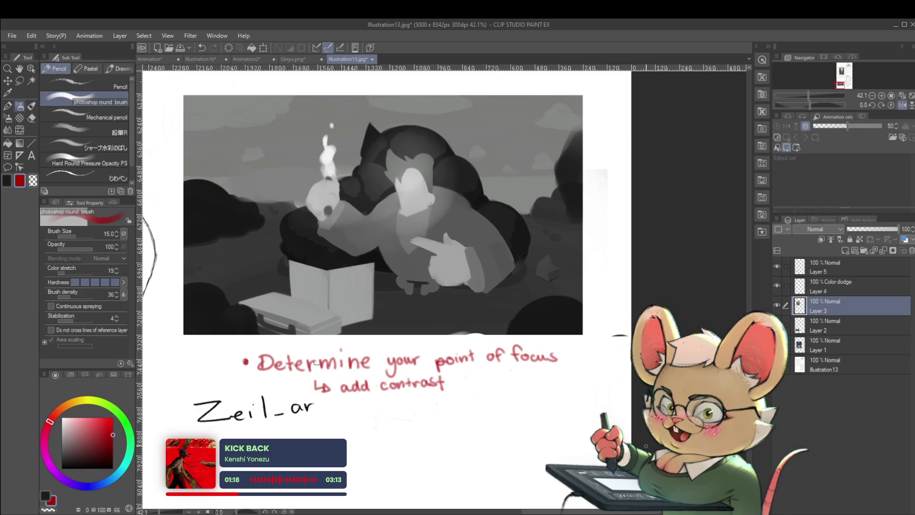
left_click_drag(406, 443, 529, 443)
key("ctrl+z")
key("ctrl+z")
key("ctrl+z")
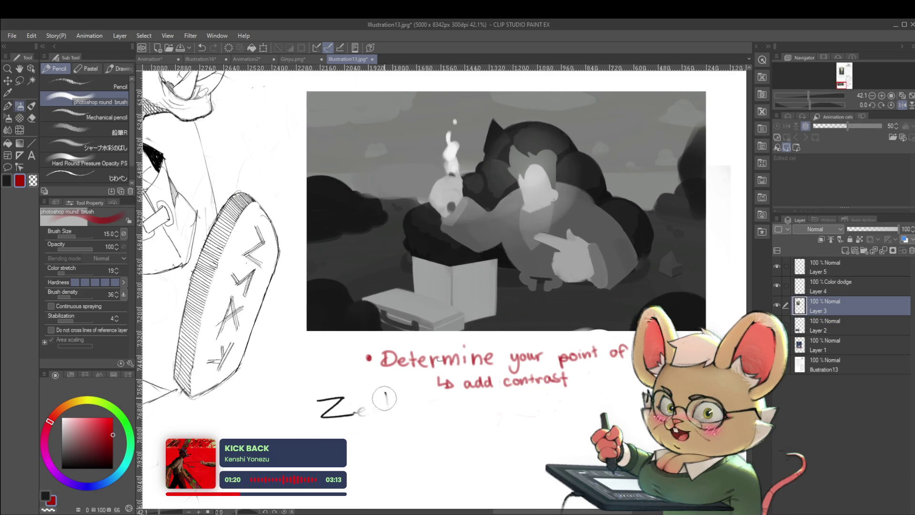
key("ctrl+z")
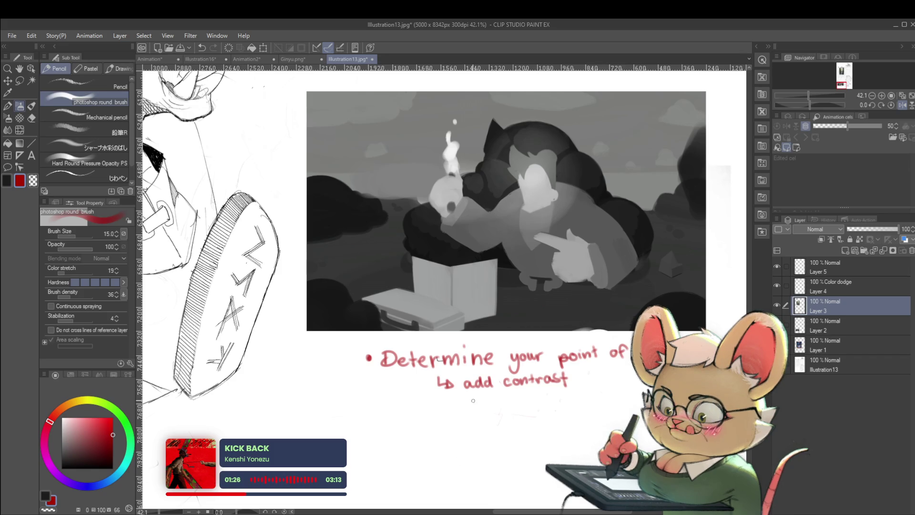
Eyedrop the red of the note text and adjust the brush size.
left_click(379, 362, "alt")
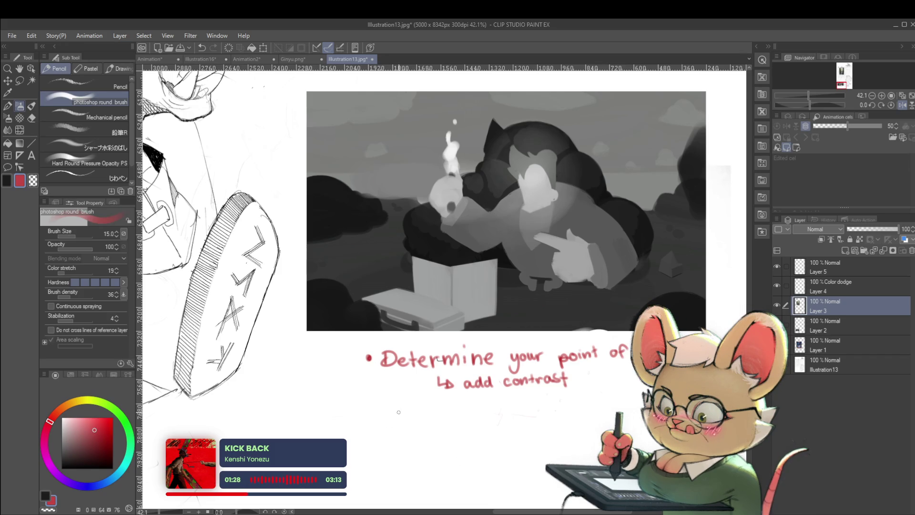
key("bracketright")
key("bracketright")
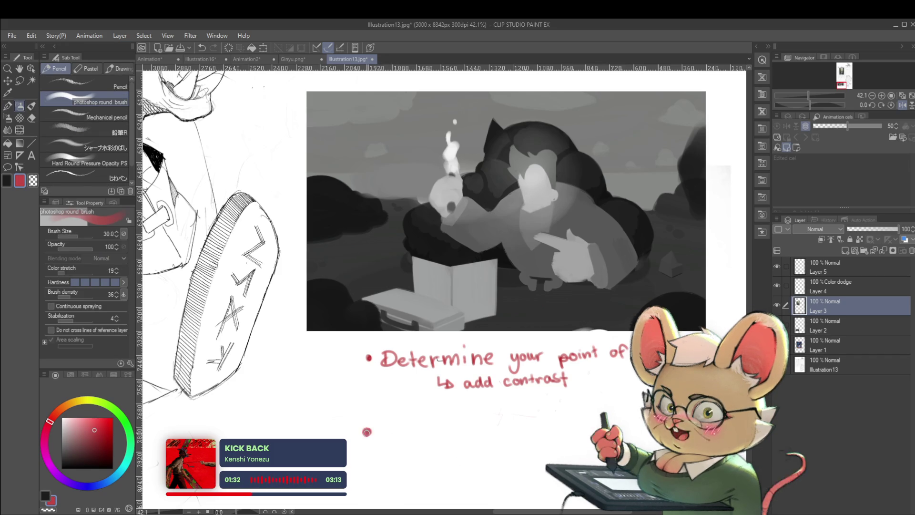
scroll(376, 439, "up", 1)
key("bracketleft")
key("bracketleft")
key("bracketleft")
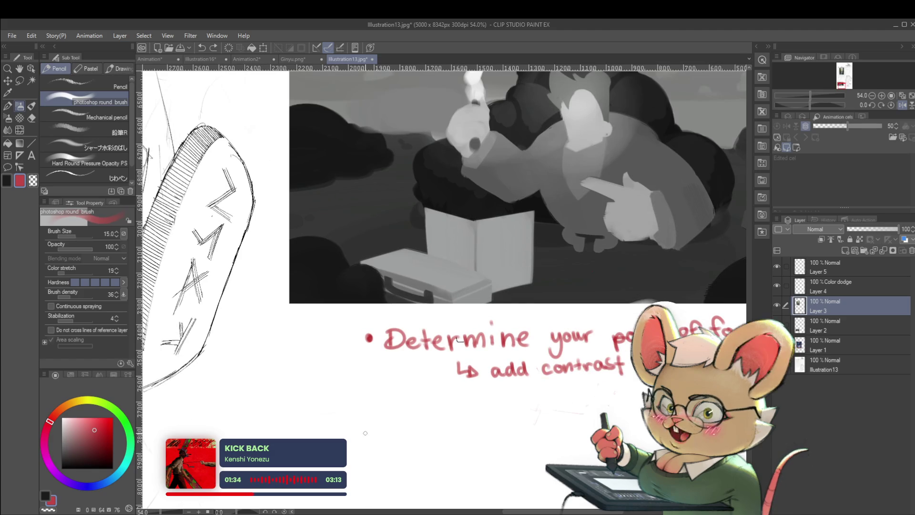
Draw a red up-right arrow left of the notes and write 'Boring' beneath it.
left_click(367, 436)
mouse_move(804, 254)
left_mouse_down()
mouse_move(592, 281)
mouse_move(795, 265)
left_mouse_up()
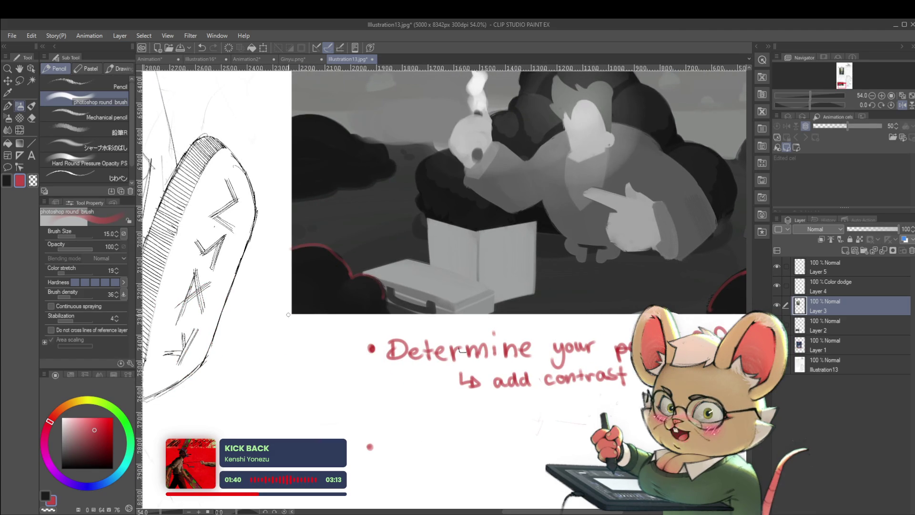
mouse_move(257, 371)
left_mouse_down()
mouse_move(286, 340)
mouse_move(285, 351)
left_mouse_up()
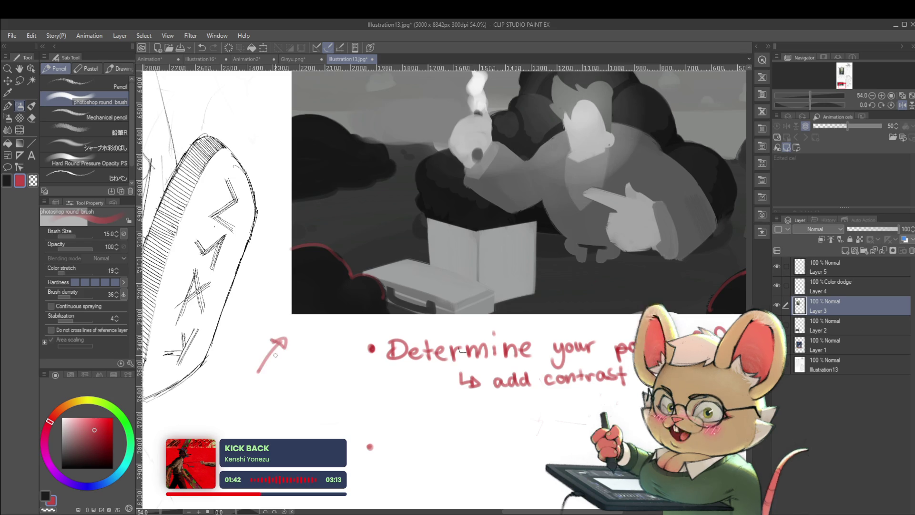
left_click_drag(249, 388, 251, 411)
mouse_move(250, 389)
left_mouse_down()
mouse_move(260, 399)
mouse_move(252, 410)
mouse_move(287, 395)
mouse_move(311, 416)
left_mouse_up()
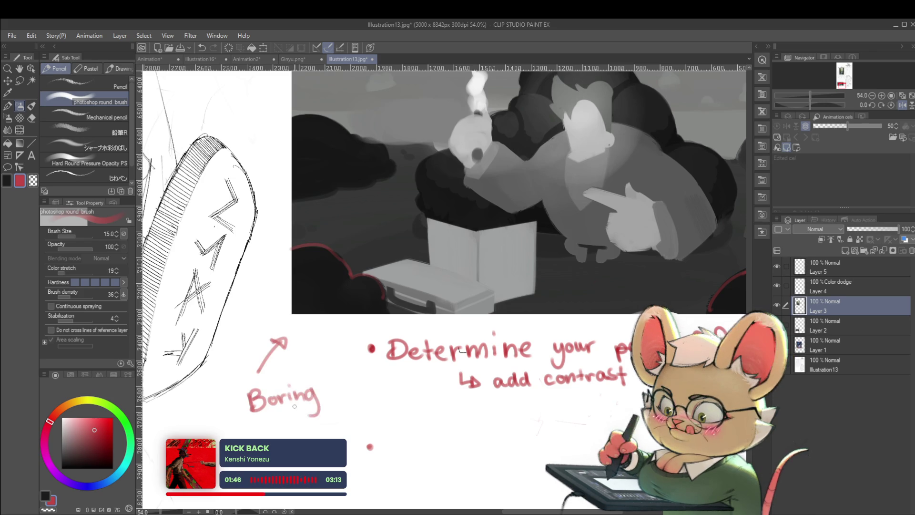
scroll(294, 406, "down", 3)
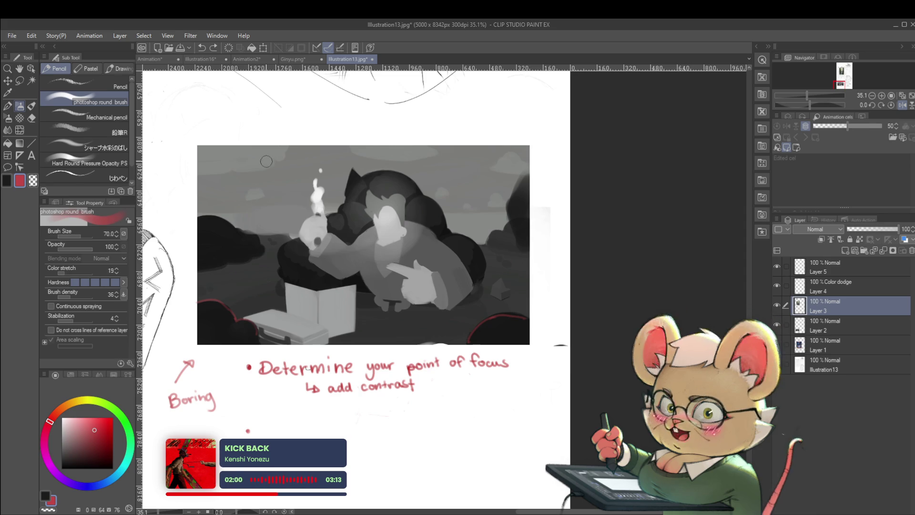
At brush size 70, dab a red three-circle cluster above the thumbnail.
scroll(295, 148, "up", 2)
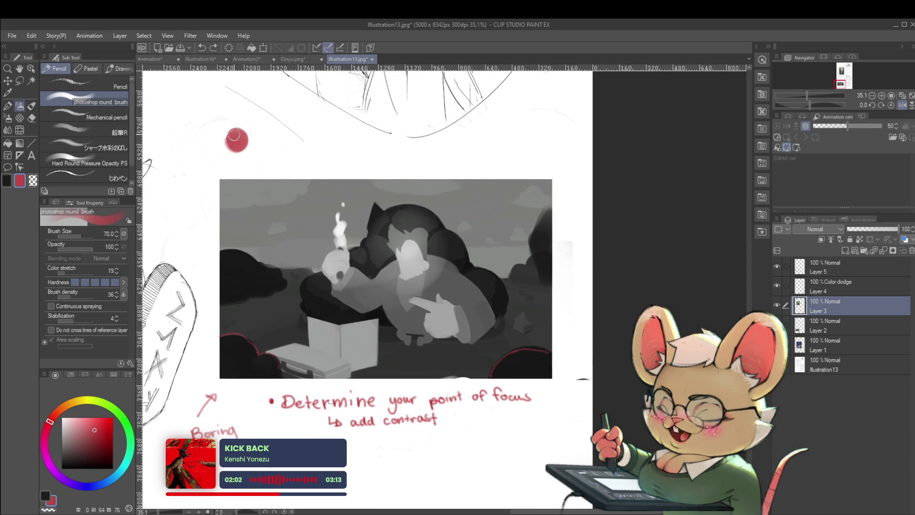
left_click(248, 123)
left_click(257, 139)
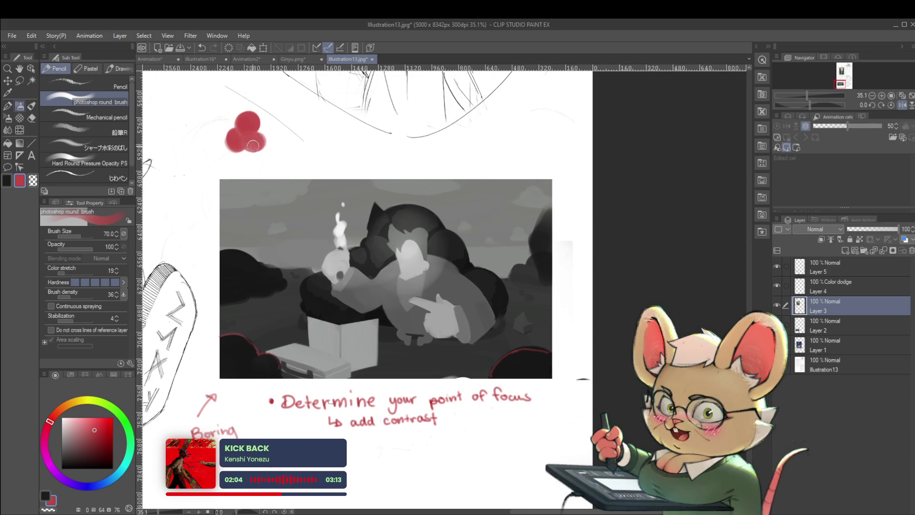
scroll(281, 142, "up", 2)
Paint two more red clusters rightward, then a tall blob with a curling stem.
mouse_move(324, 141)
left_mouse_down()
mouse_move(325, 118)
mouse_move(339, 127)
left_mouse_up()
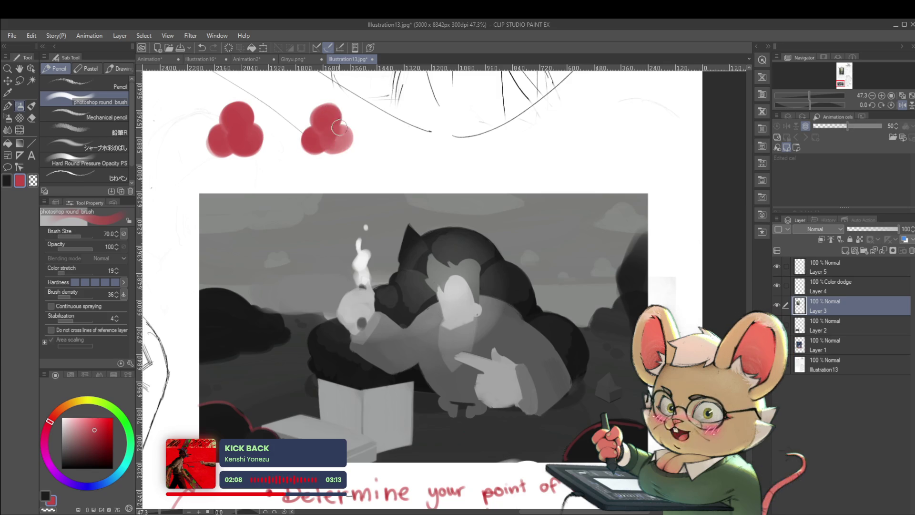
left_click_drag(416, 130, 433, 144)
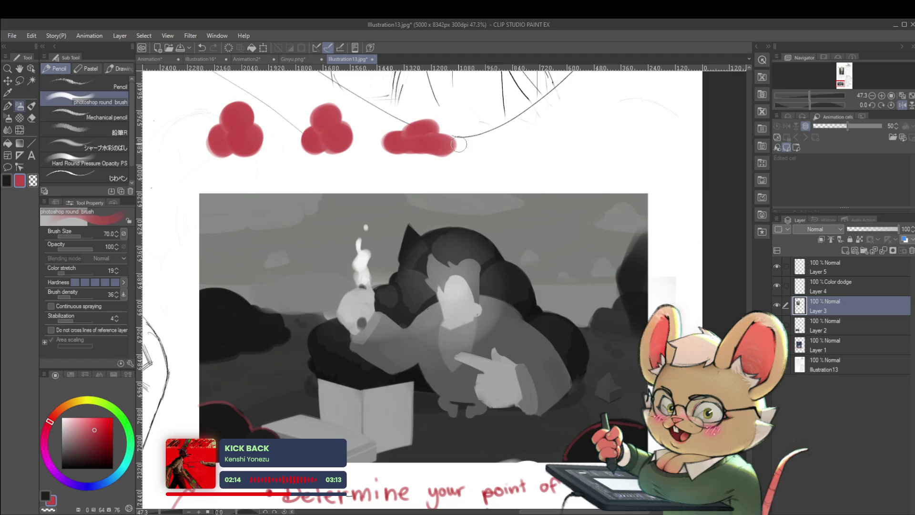
mouse_move(509, 134)
left_mouse_down()
mouse_move(432, 200)
mouse_move(460, 203)
mouse_move(474, 193)
mouse_move(486, 160)
mouse_move(496, 160)
mouse_move(473, 151)
left_mouse_up()
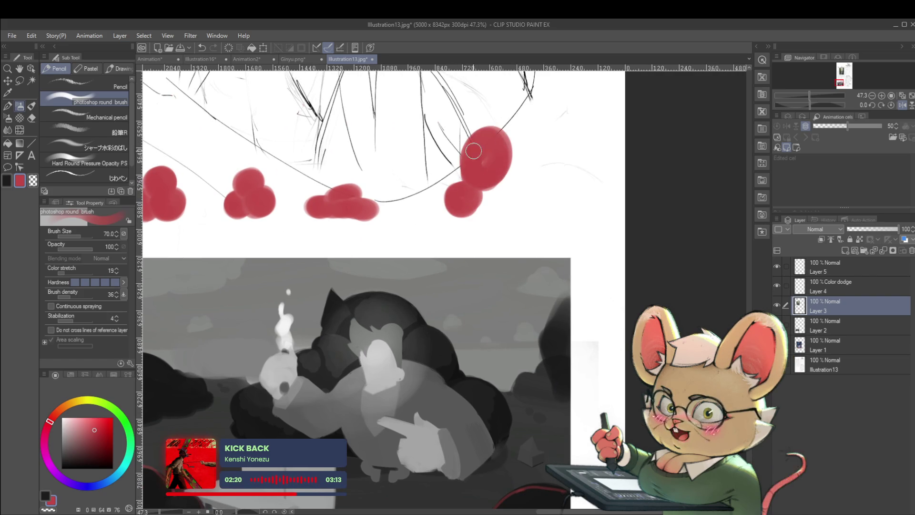
left_click_drag(499, 200, 484, 201)
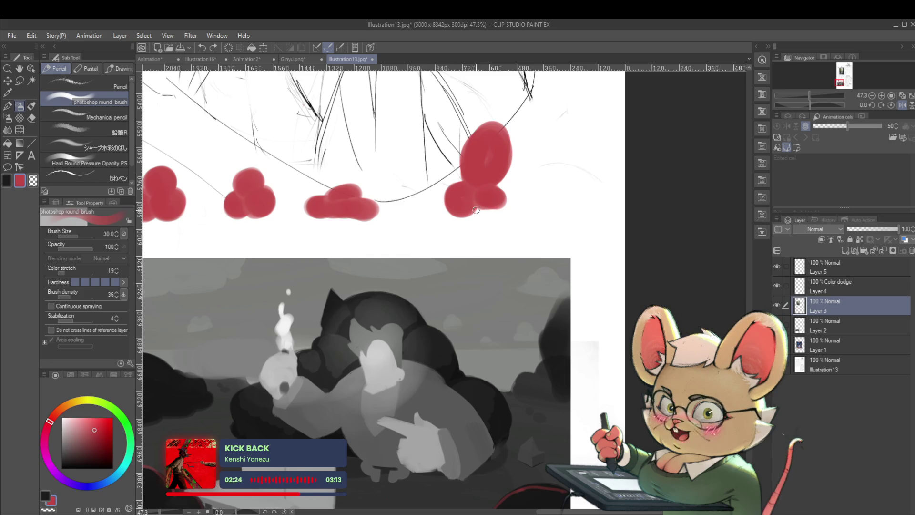
mouse_move(475, 206)
left_mouse_down()
mouse_move(490, 228)
mouse_move(478, 234)
left_mouse_up()
scroll(562, 166, "down", 2)
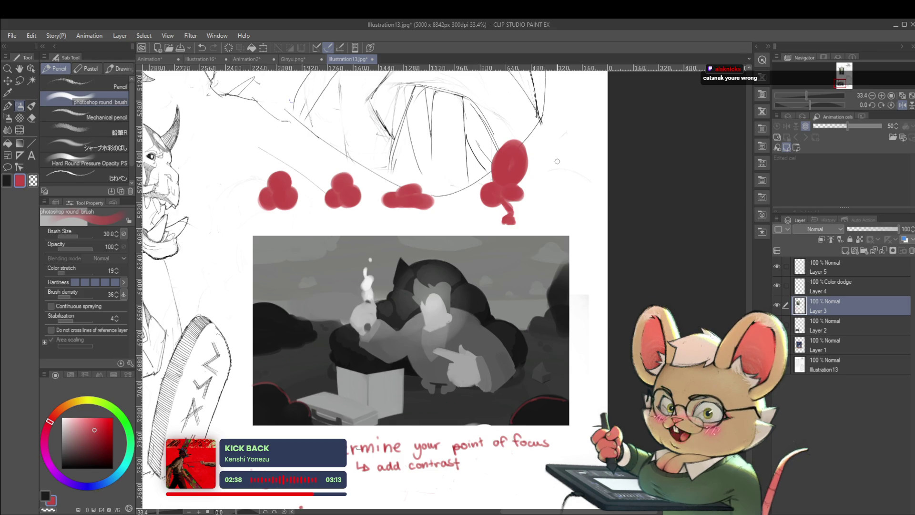
Mirror the canvas horizontally to check the sketch, then flip it back.
left_click(902, 105)
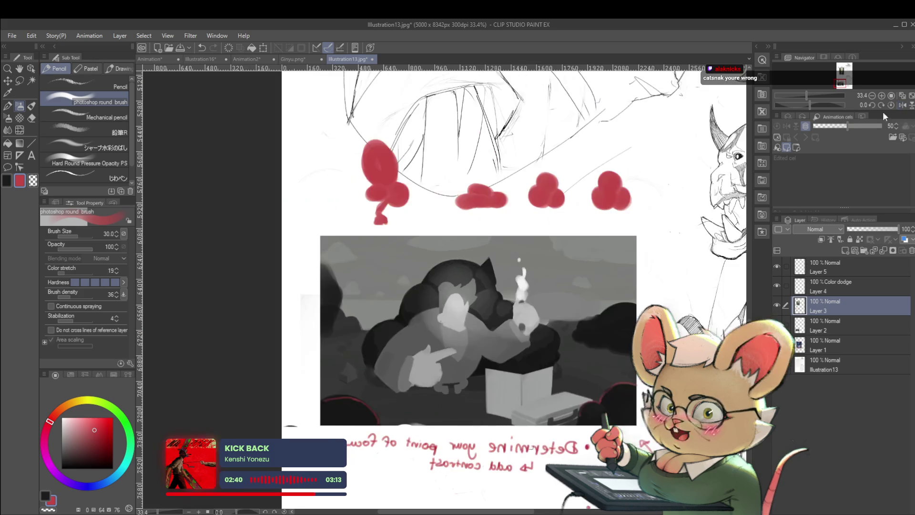
left_click_drag(617, 282, 485, 195)
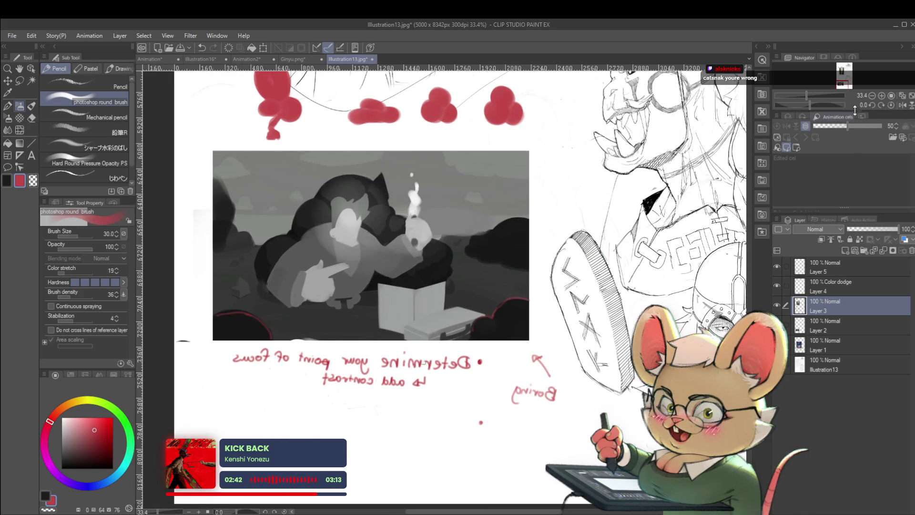
left_click(902, 105)
left_click_drag(479, 359, 428, 277)
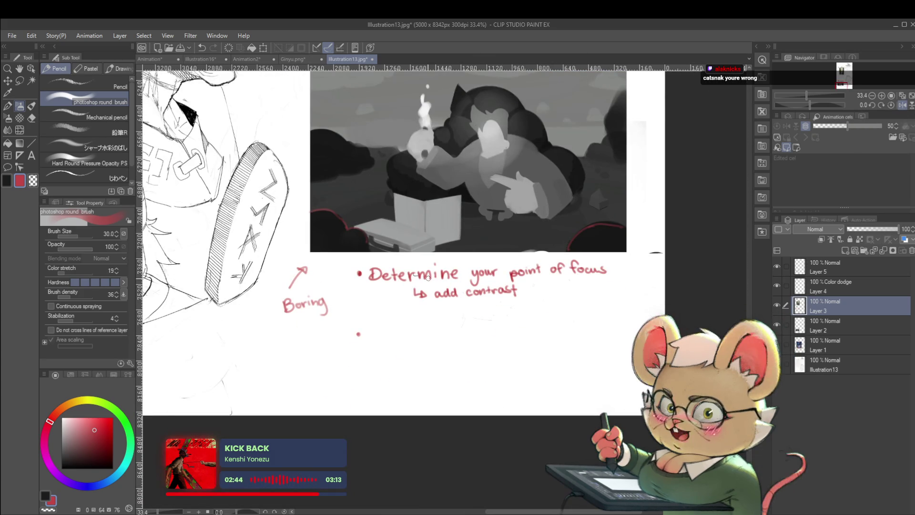
scroll(395, 346, "up", 2)
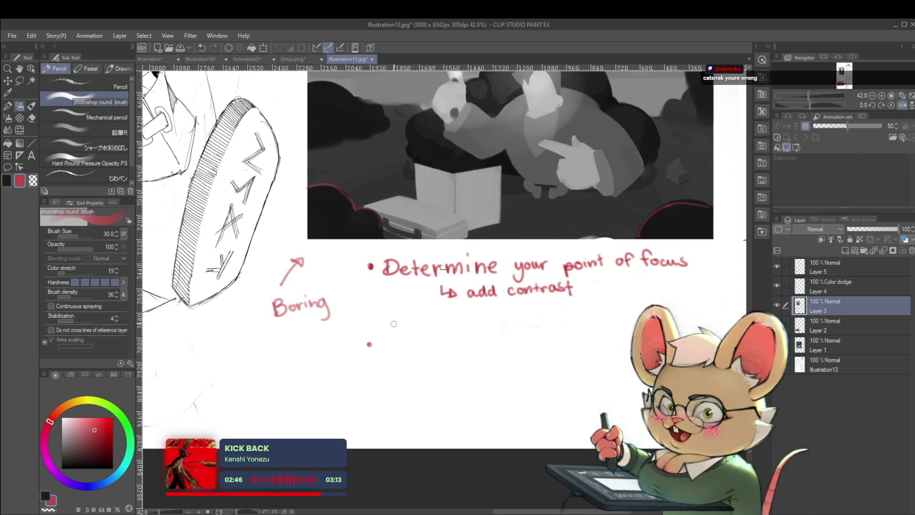
With the じわペン pen, handwrite 'More interesting foreground elements.' as the second red bullet.
mouse_move(388, 350)
left_mouse_down()
mouse_move(391, 335)
mouse_move(407, 350)
mouse_move(422, 340)
left_mouse_up()
key("ctrl+z")
left_click(117, 176)
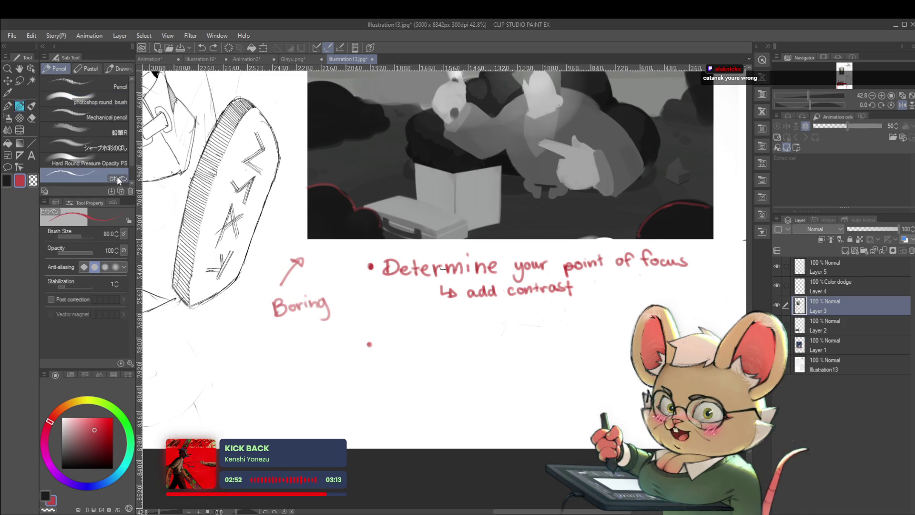
mouse_move(402, 339)
left_mouse_down()
mouse_move(435, 347)
mouse_move(451, 340)
mouse_move(543, 345)
mouse_move(534, 328)
mouse_move(548, 336)
left_mouse_up()
left_click_drag(545, 329, 648, 334)
mouse_move(650, 301)
left_mouse_down()
mouse_move(577, 289)
mouse_move(586, 318)
left_mouse_up()
left_click_drag(329, 349, 342, 354)
mouse_move(352, 346)
left_mouse_down()
mouse_move(408, 349)
mouse_move(438, 317)
mouse_move(428, 336)
mouse_move(431, 383)
mouse_move(404, 397)
left_mouse_up()
left_click(447, 319)
mouse_move(409, 336)
left_mouse_down()
mouse_move(467, 234)
mouse_move(485, 329)
left_mouse_up()
left_click_drag(513, 261, 465, 332)
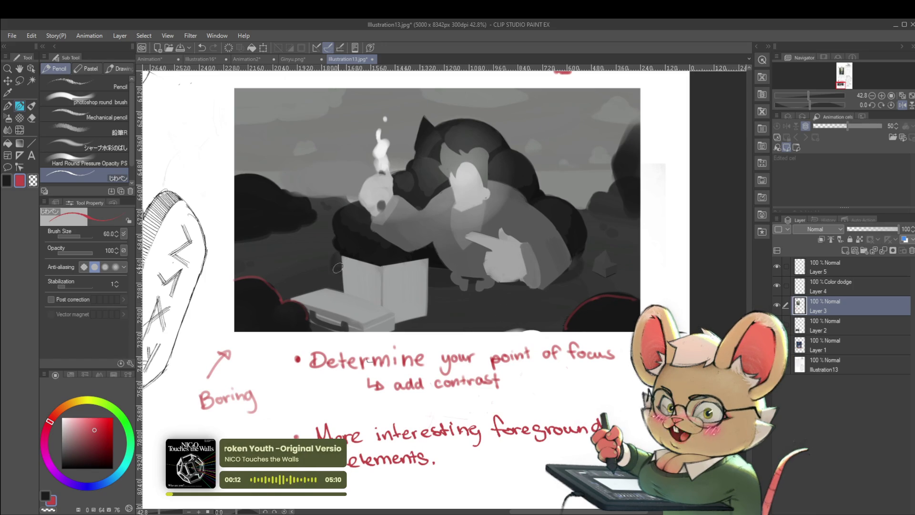
Draw red guide strokes across the open box in the thumbnail.
left_click_drag(344, 292, 336, 276)
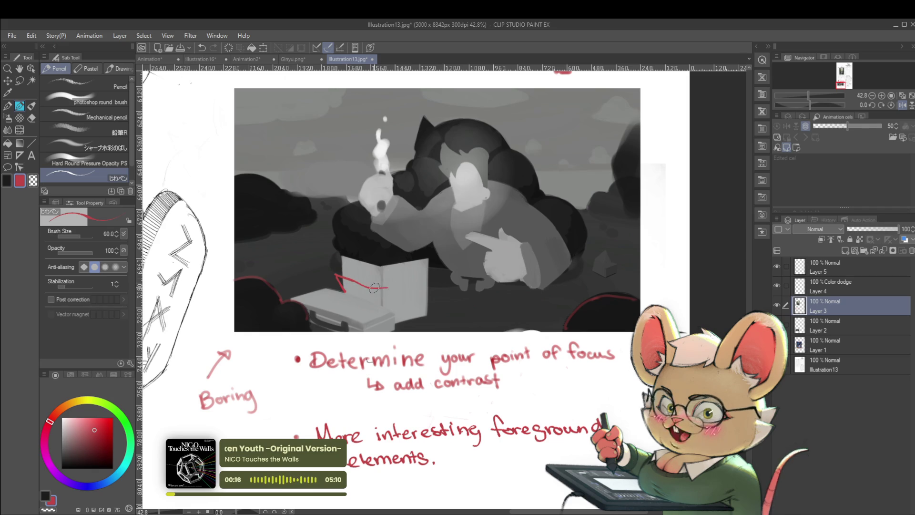
left_click_drag(406, 287, 400, 318)
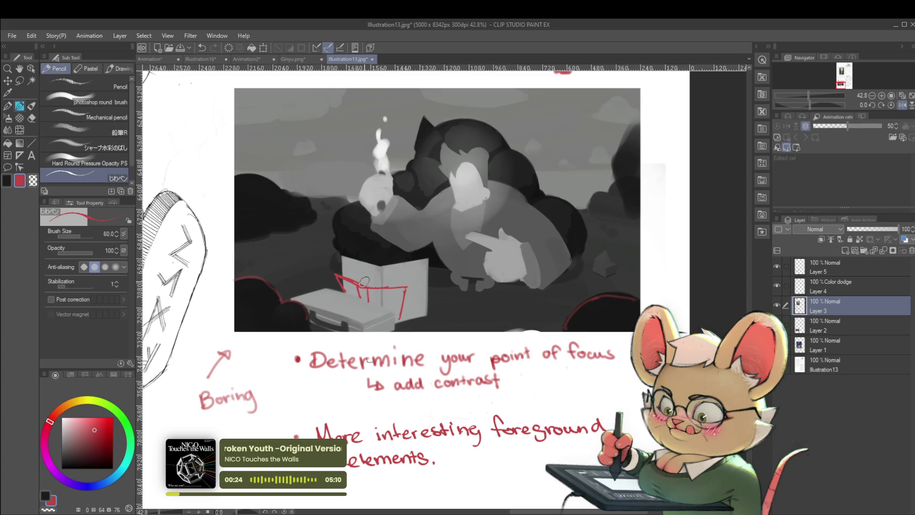
scroll(352, 232, "down", 5)
scroll(389, 287, "up", 4)
Paint over the box's top edge with transparent colour and enlarge the brush.
key("c")
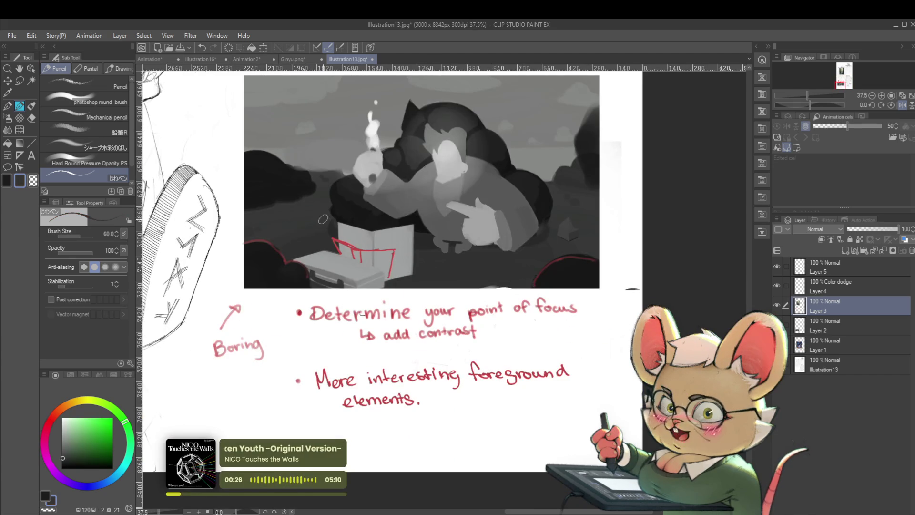
mouse_move(331, 225)
left_mouse_down()
mouse_move(381, 240)
mouse_move(335, 226)
mouse_move(369, 243)
mouse_move(408, 236)
mouse_move(404, 244)
left_mouse_up()
key("bracketright")
key("bracketright")
key("bracketright")
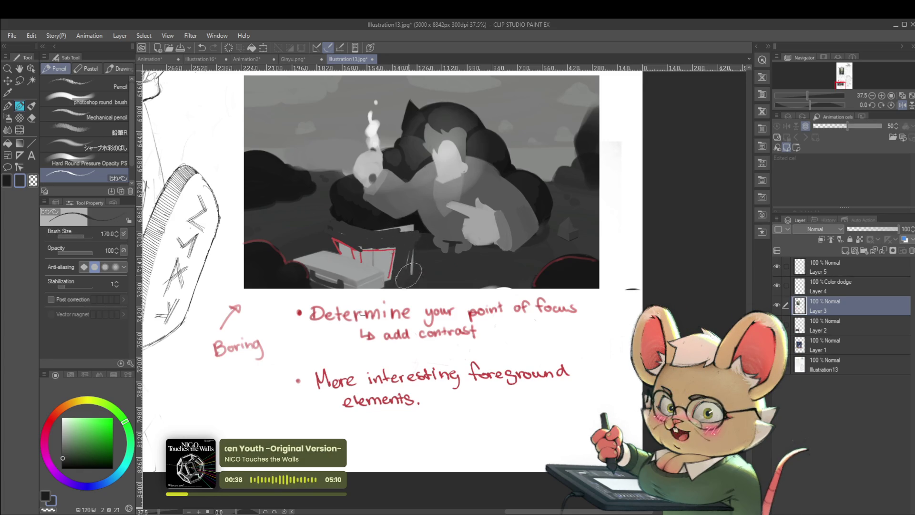
Review the painting mirrored with Layers 3 and 5 toggled off and on, then unflip.
left_click(388, 219, "alt")
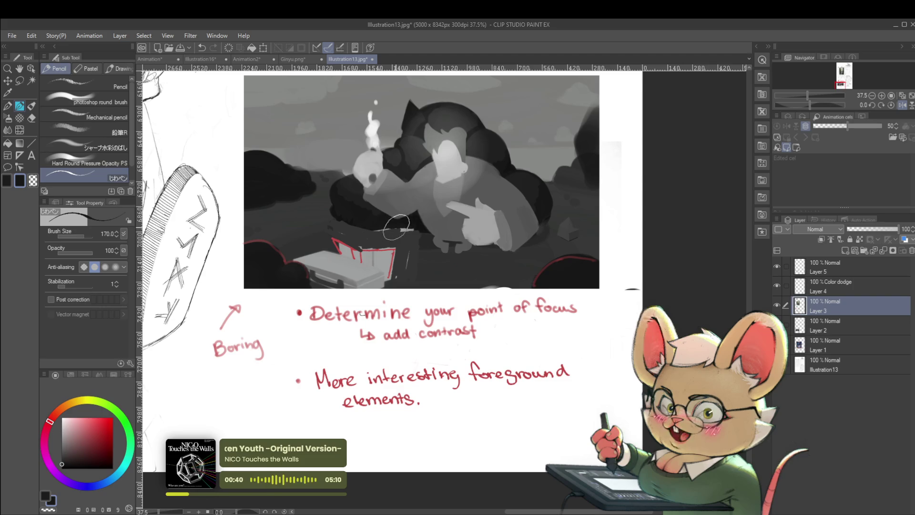
scroll(386, 227, "down", 4)
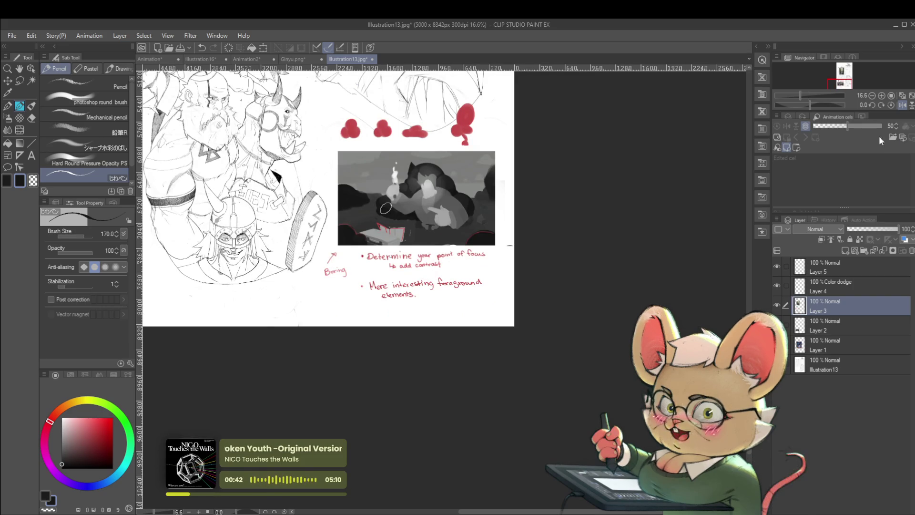
left_click(902, 105)
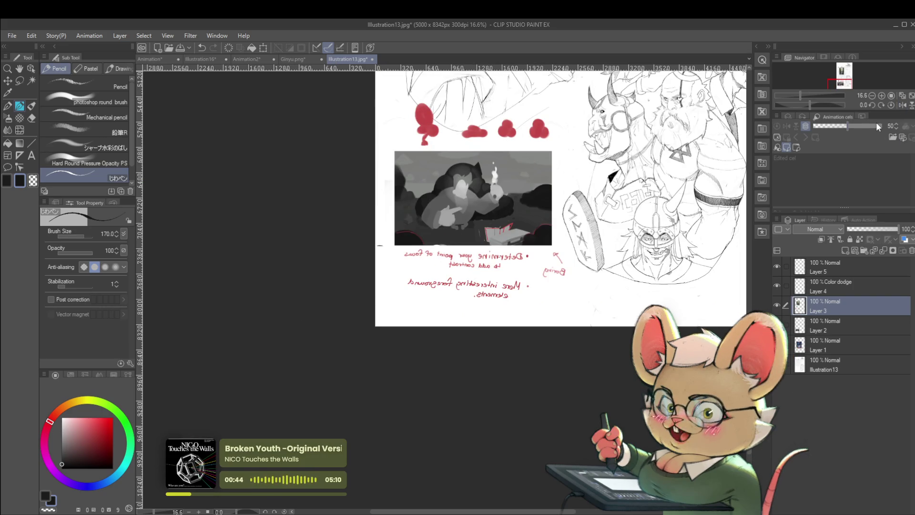
scroll(544, 221, "up", 2)
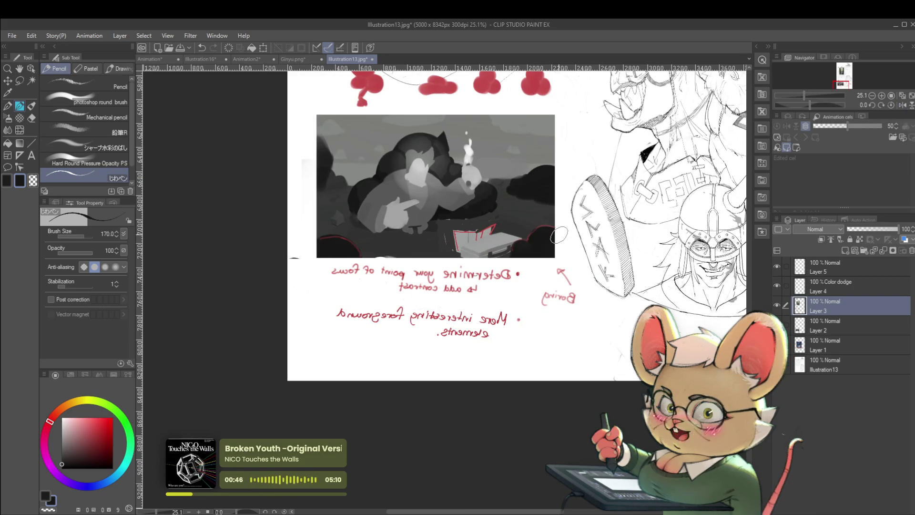
left_click(777, 305)
left_click(779, 306)
left_click(779, 308)
left_click(777, 267)
left_click(778, 266)
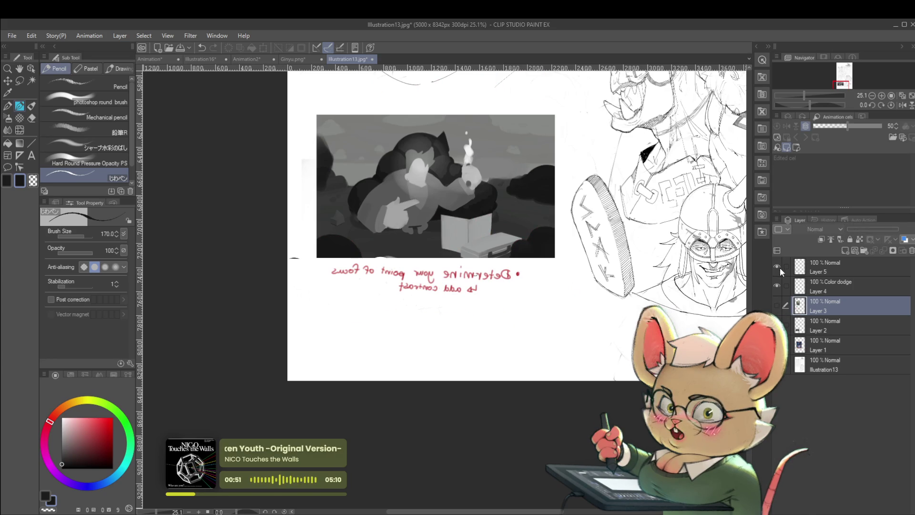
left_click(776, 305)
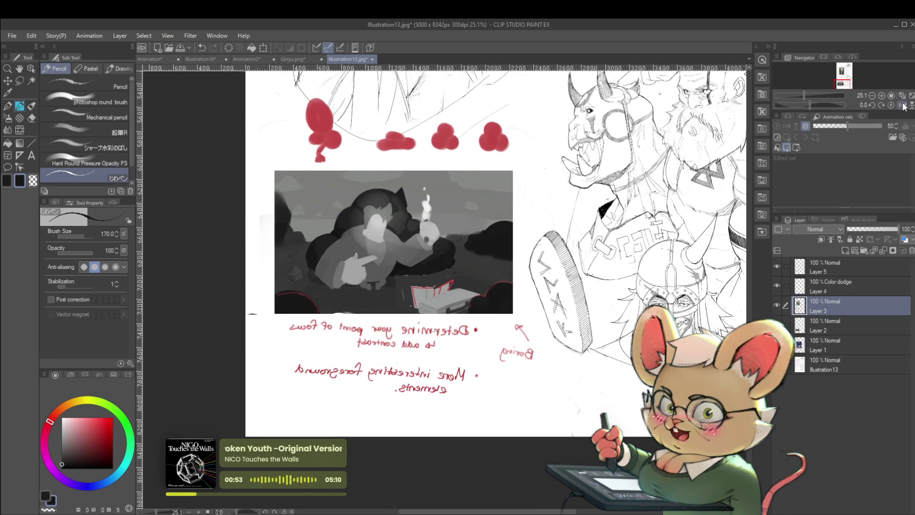
left_click(889, 95)
scroll(421, 410, "up", 2)
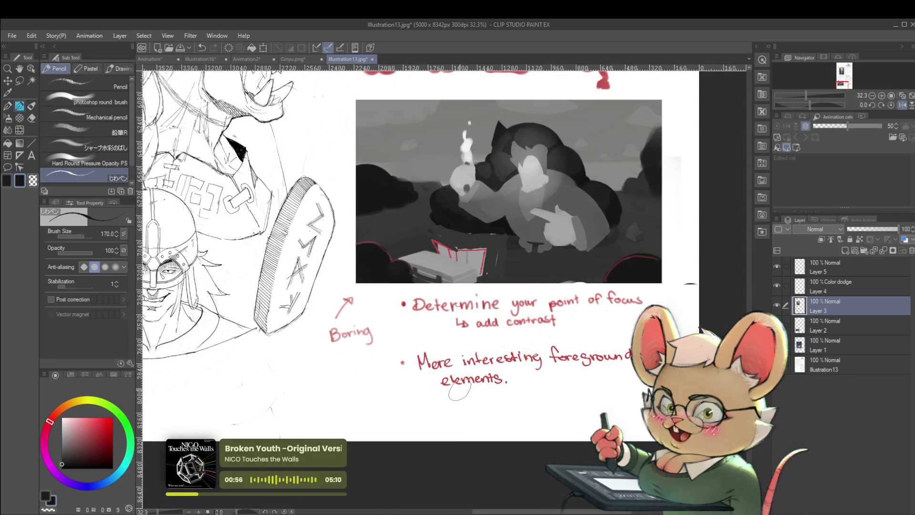
Switch to the Real G-Pen in red at size 50 and dot a new bullet below the notes.
key("p")
left_click(114, 431)
key("bracketleft")
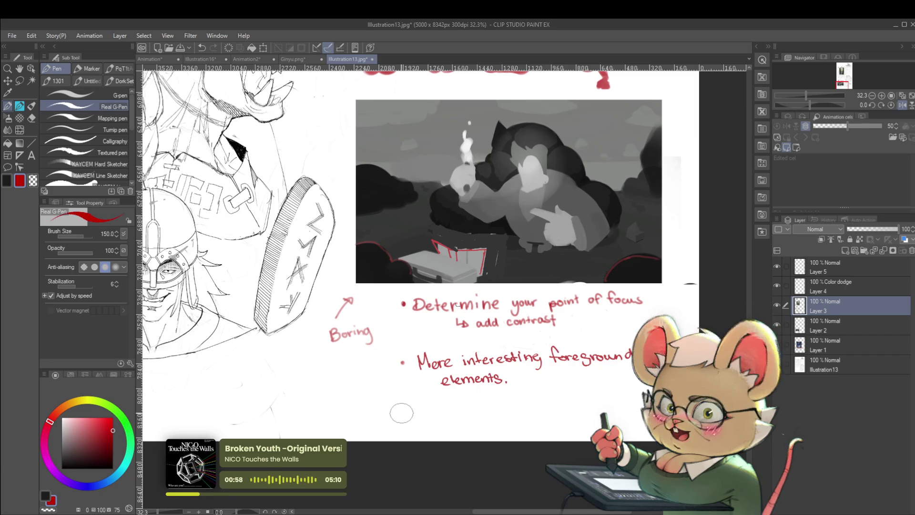
key("bracketleft")
key("bracketleft")
key("bracketleft")
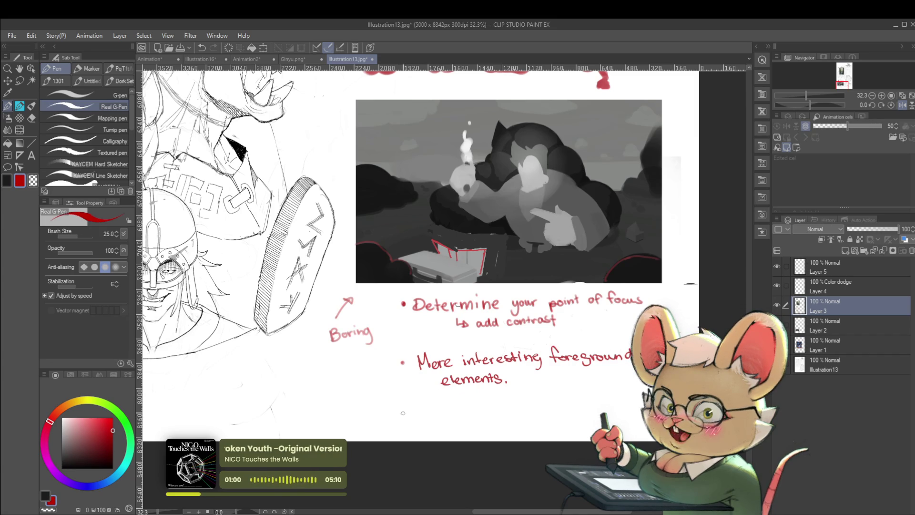
left_click(402, 415)
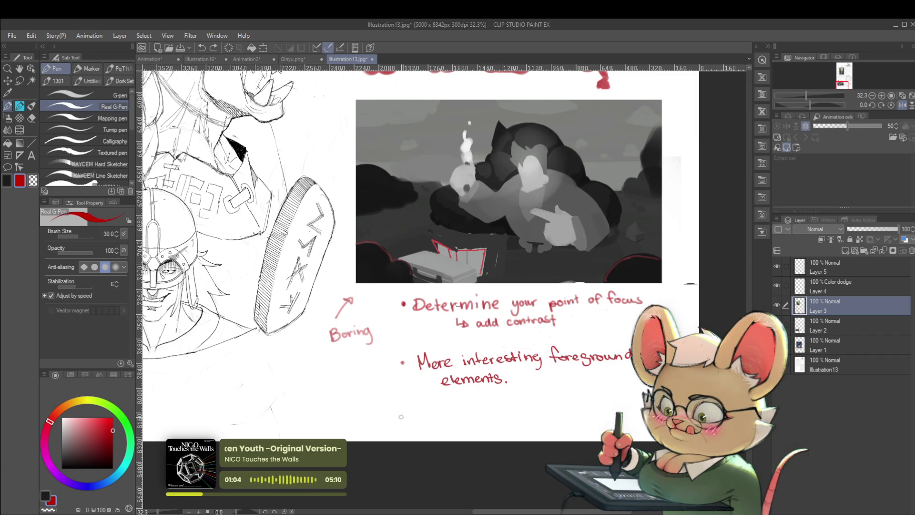
key("bracketright")
key("bracketright")
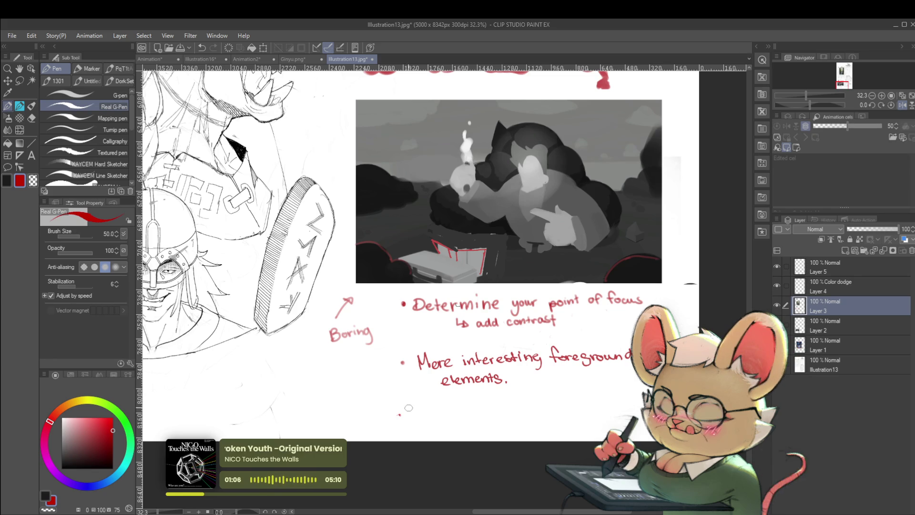
left_click(403, 416)
Write the red 'More breathing room' note and extend the red line along the painting's base.
mouse_move(418, 421)
left_mouse_down()
mouse_move(502, 414)
mouse_move(512, 405)
mouse_move(530, 415)
mouse_move(546, 404)
mouse_move(578, 409)
mouse_move(571, 410)
left_mouse_up()
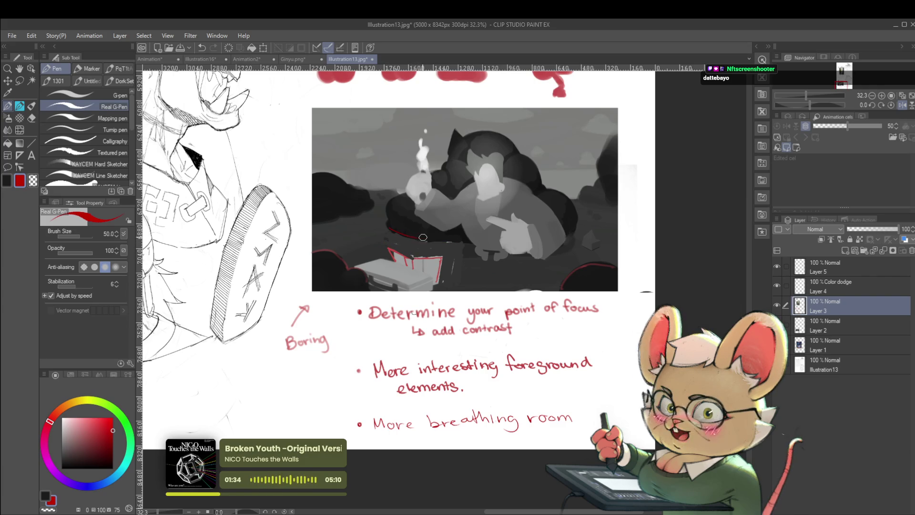
left_click_drag(424, 241, 455, 242)
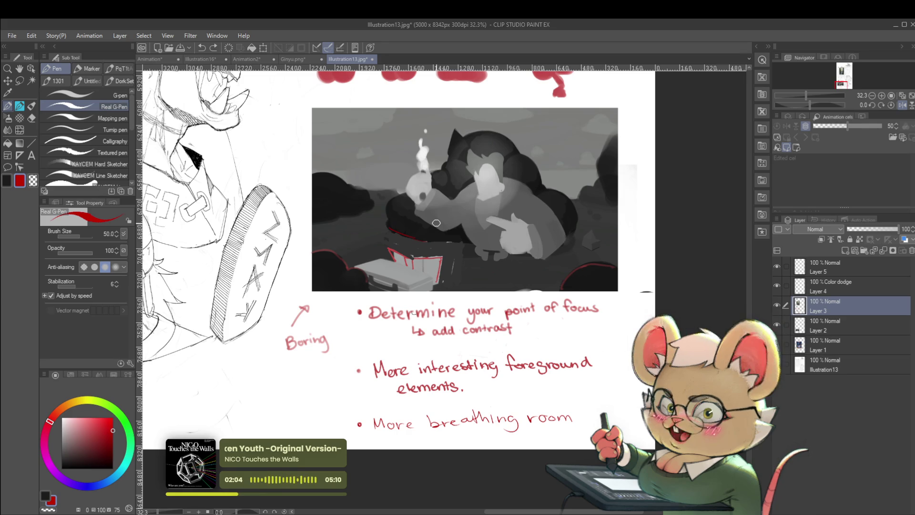
left_click_drag(664, 233, 659, 242)
scroll(659, 242, "down", 2)
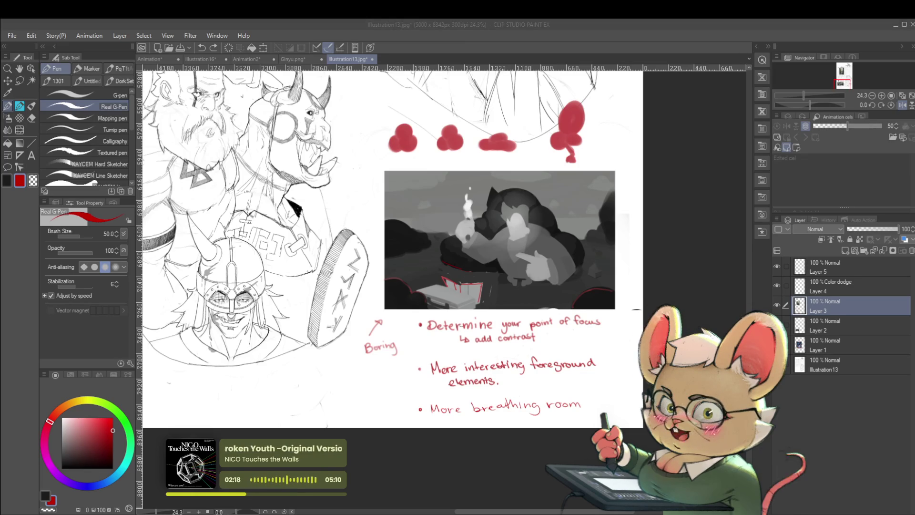
key("alt+Tab")
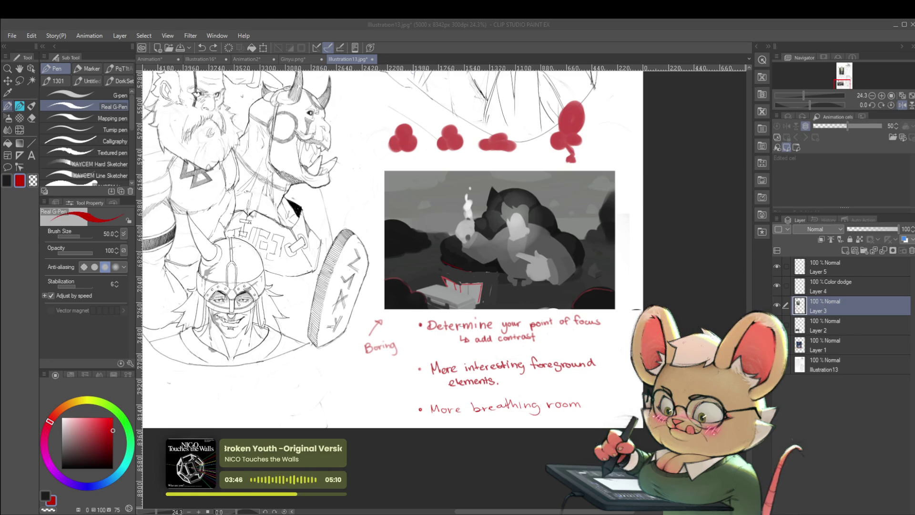
Hide Layers 3 and 5, then delete Layers 2–5 and Layer 1, leaving only Illustration13.
left_click(776, 305)
left_click(776, 267)
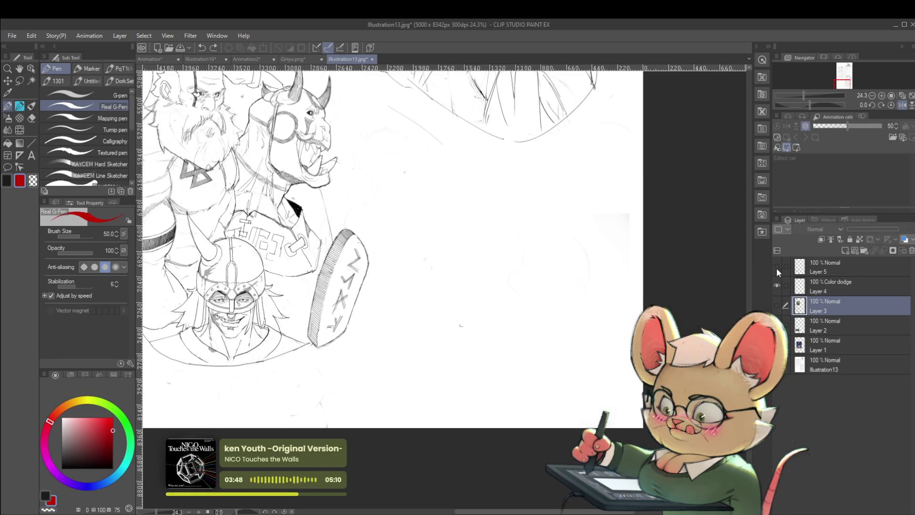
left_click(829, 321)
left_click(832, 267, "shift")
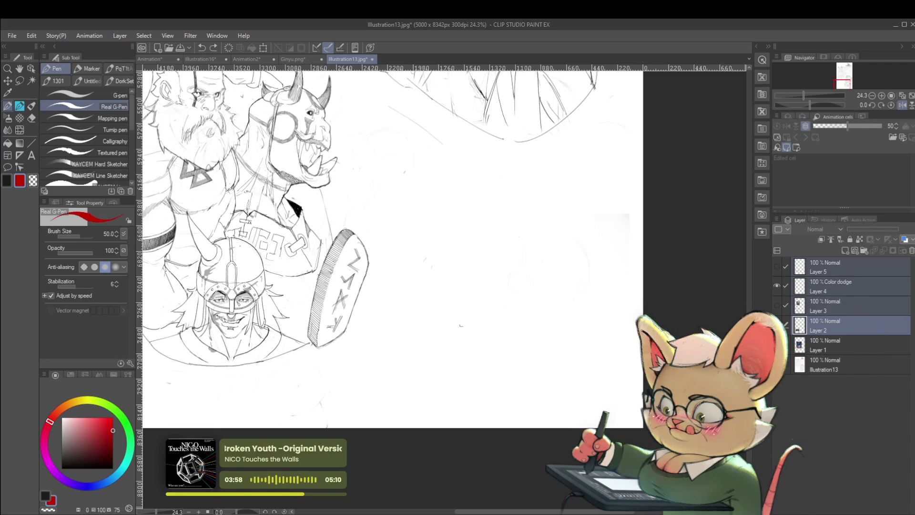
key("Delete")
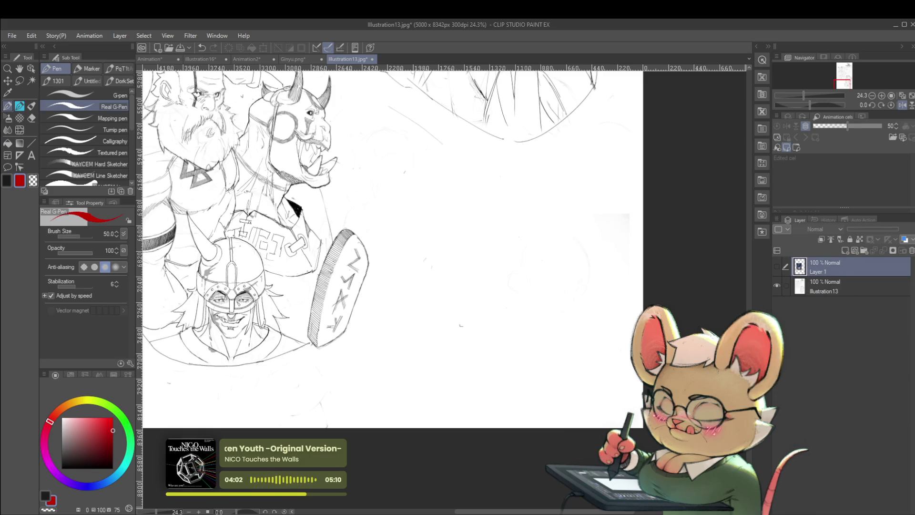
key("Delete")
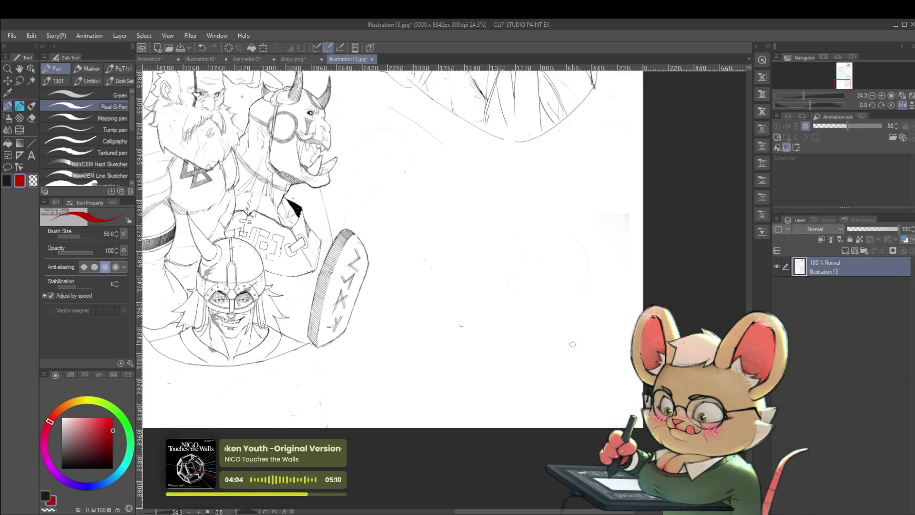
scroll(605, 268, "down", 3)
mouse_move(605, 268)
left_mouse_down()
mouse_move(536, 411)
mouse_move(522, 482)
left_mouse_up()
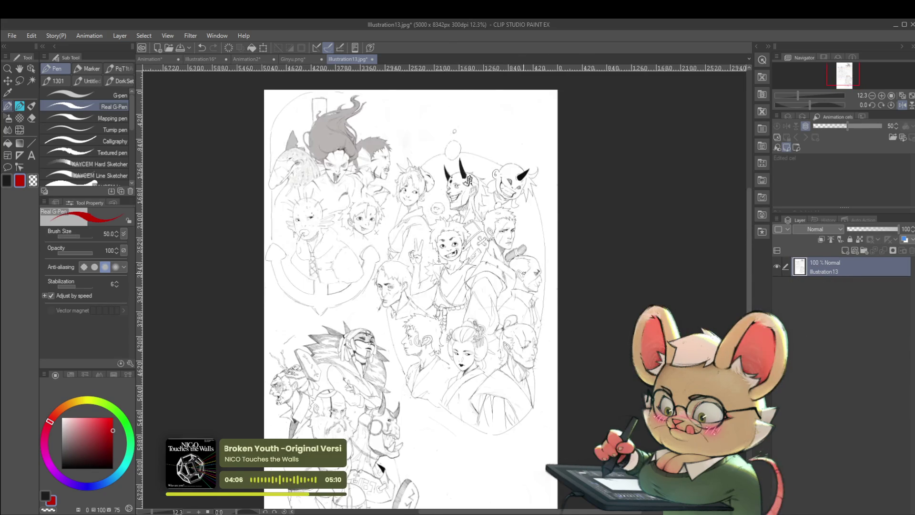
scroll(516, 247, "up", 2)
key("alt")
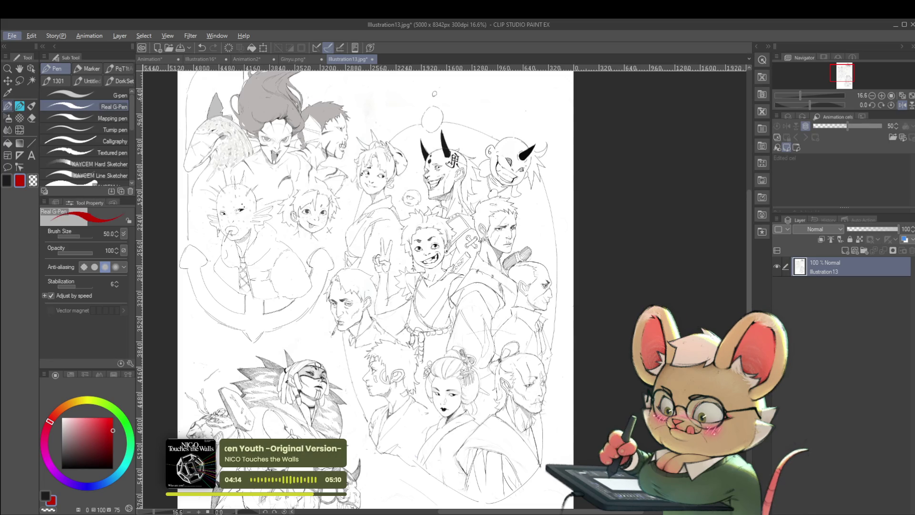
key("alt")
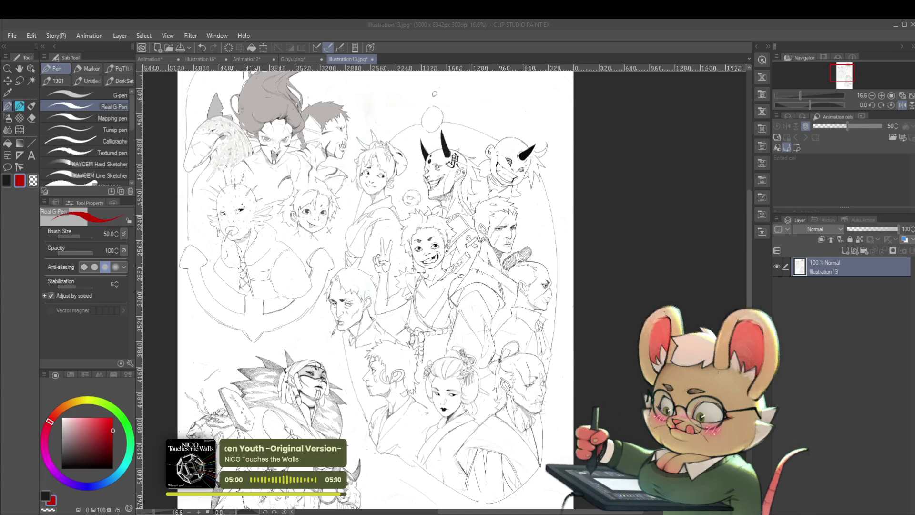
left_click(159, 57)
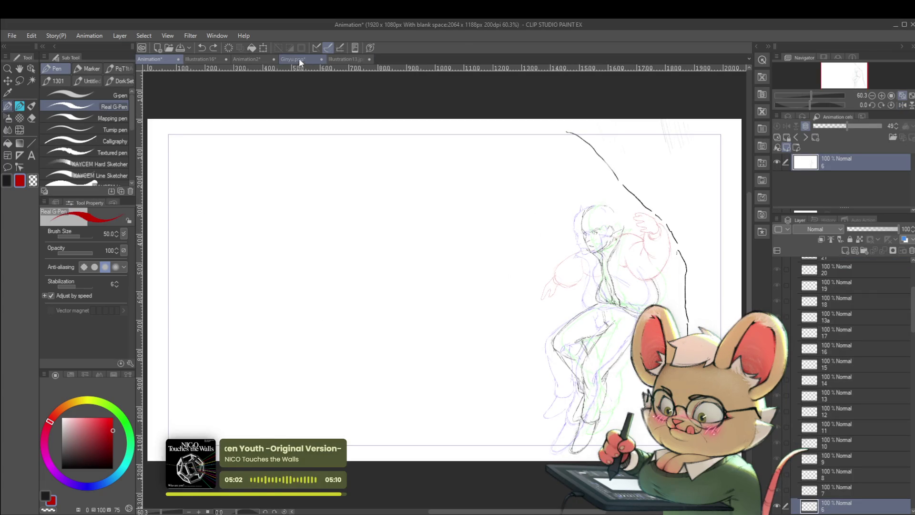
left_click(216, 60)
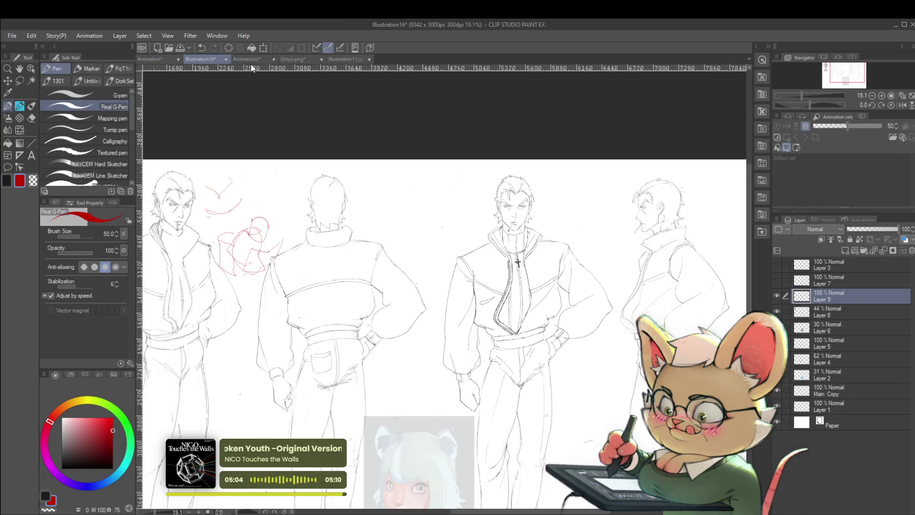
left_click(244, 61)
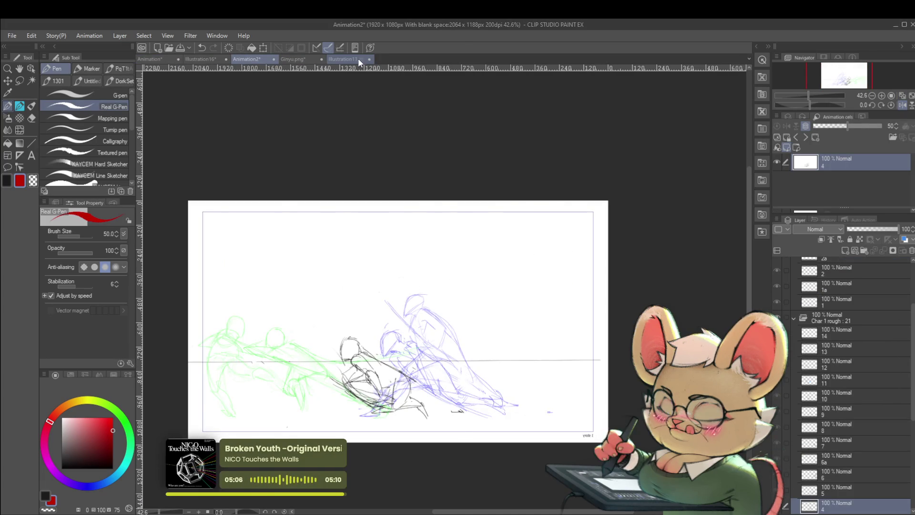
left_click(358, 61)
scroll(414, 286, "down", 5)
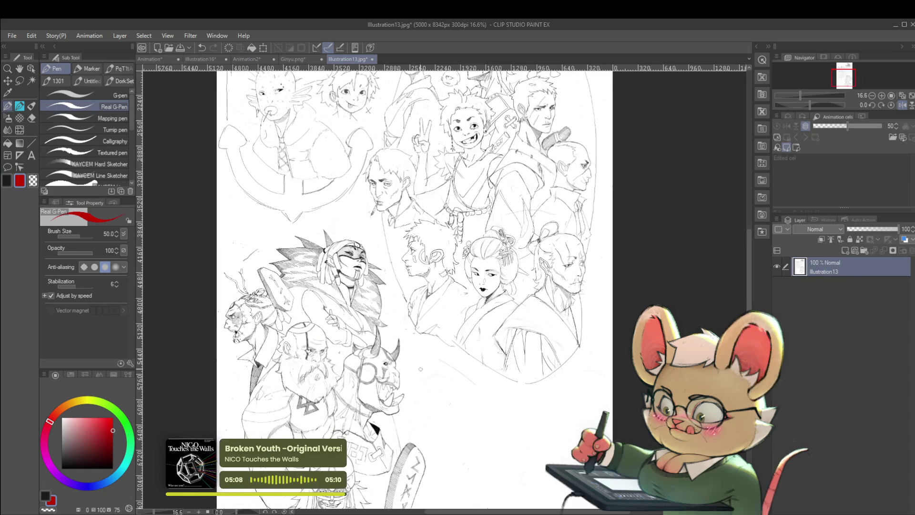
left_click(66, 458)
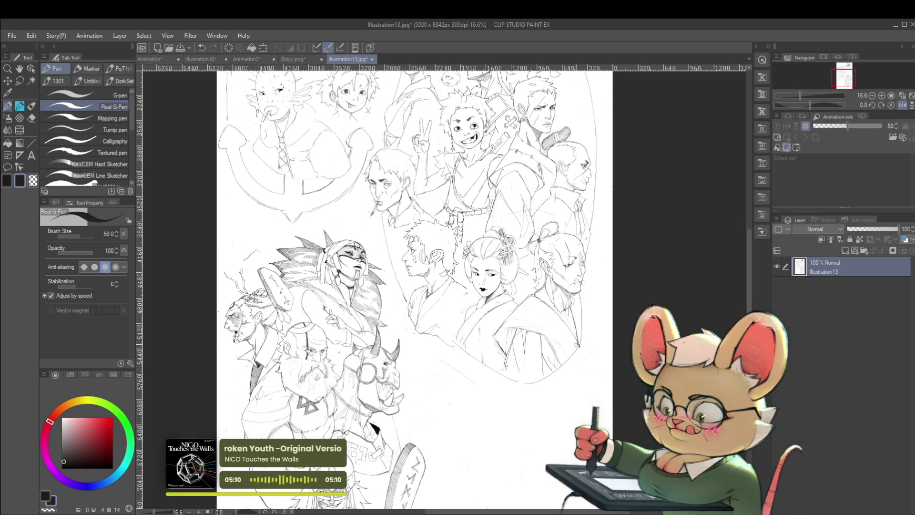
Undo a stray stroke, restore the pen size to 40, and switch to the Pencil tool.
key("bracketleft")
key("bracketleft")
scroll(496, 381, "up", 2)
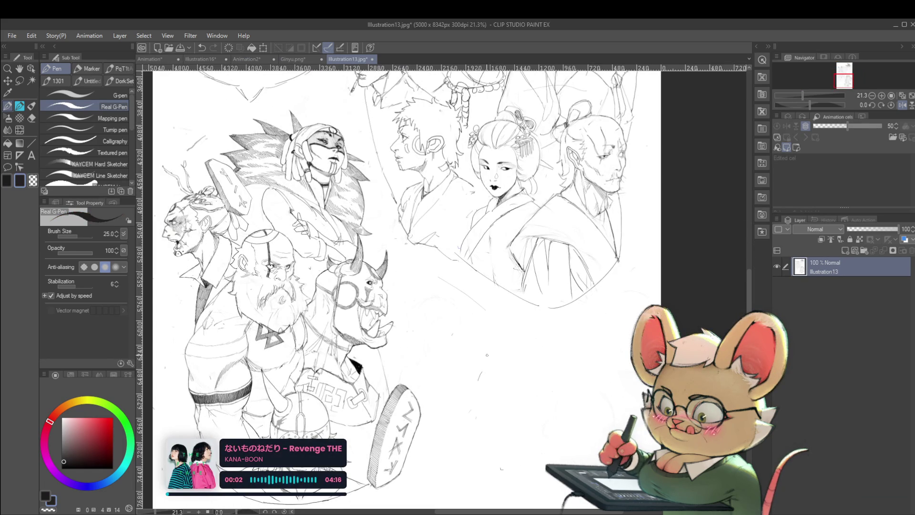
key("ctrl+z")
key("bracketright")
key("bracketright")
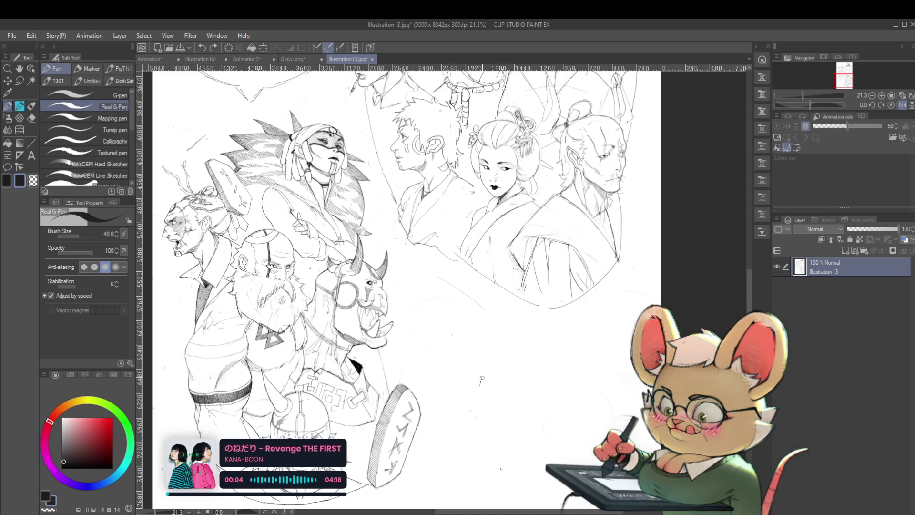
key("p")
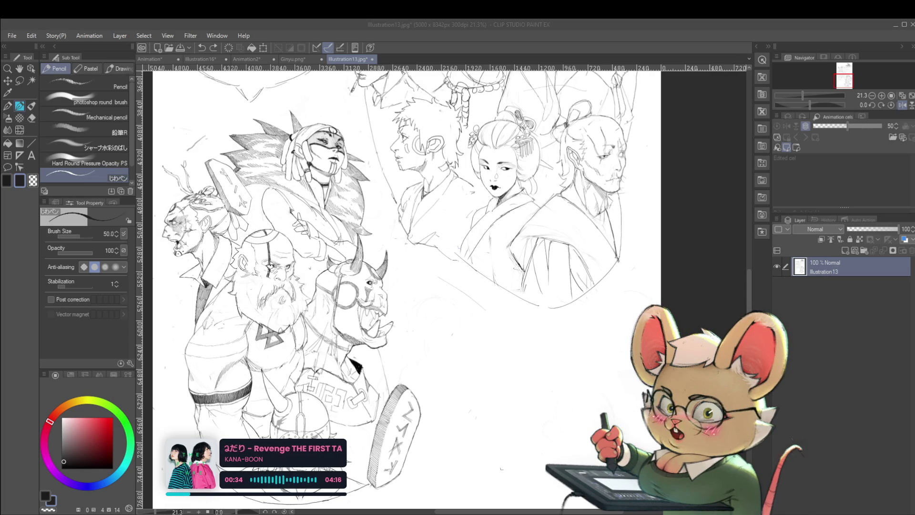
scroll(441, 286, "down", 2)
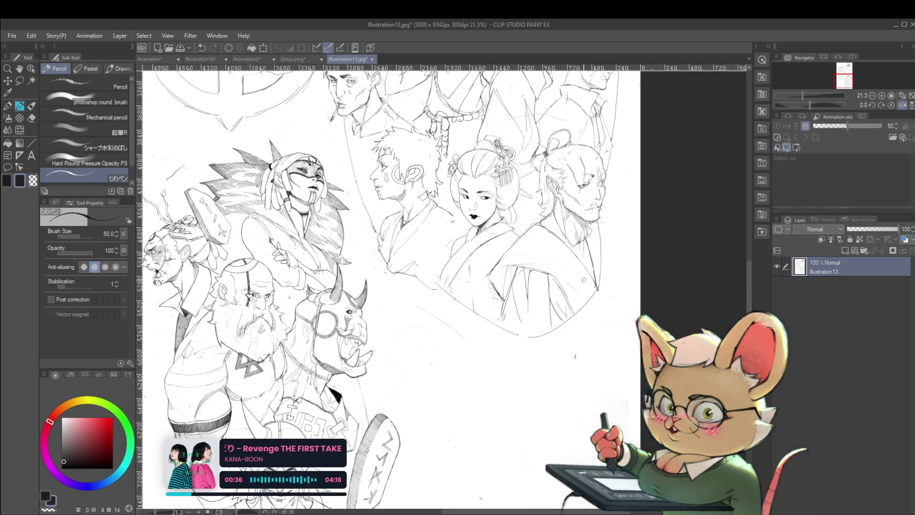
Paste the dragon painting and move it to the page's lower right.
scroll(441, 286, "down", 1)
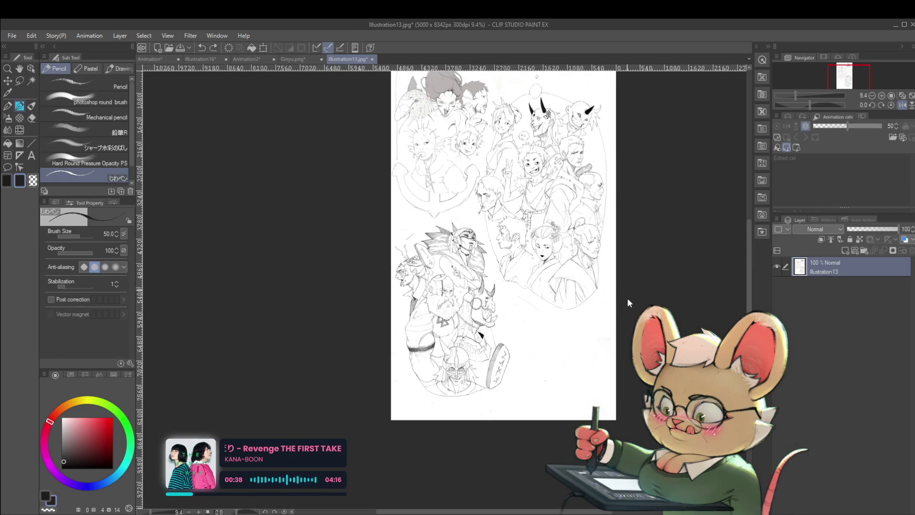
key("ctrl+v")
key("ctrl+t")
left_click_drag(553, 214, 534, 340)
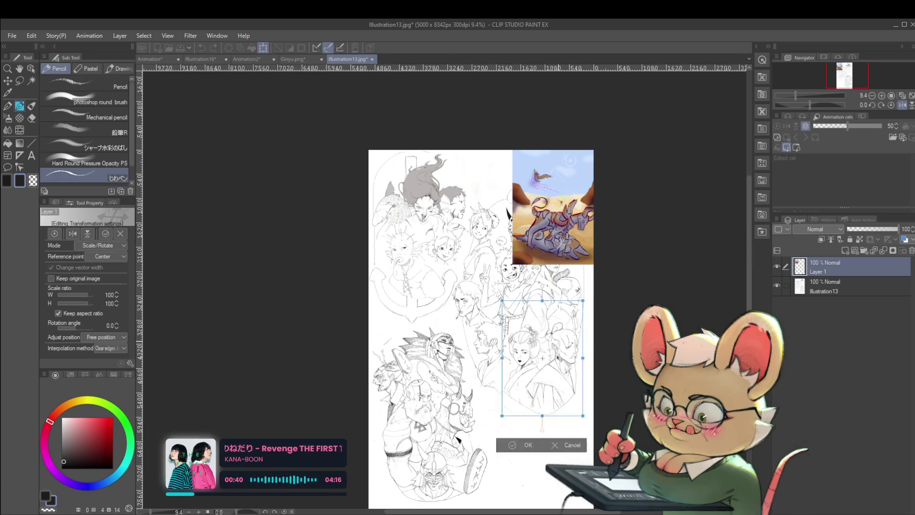
scroll(590, 291, "up", 3)
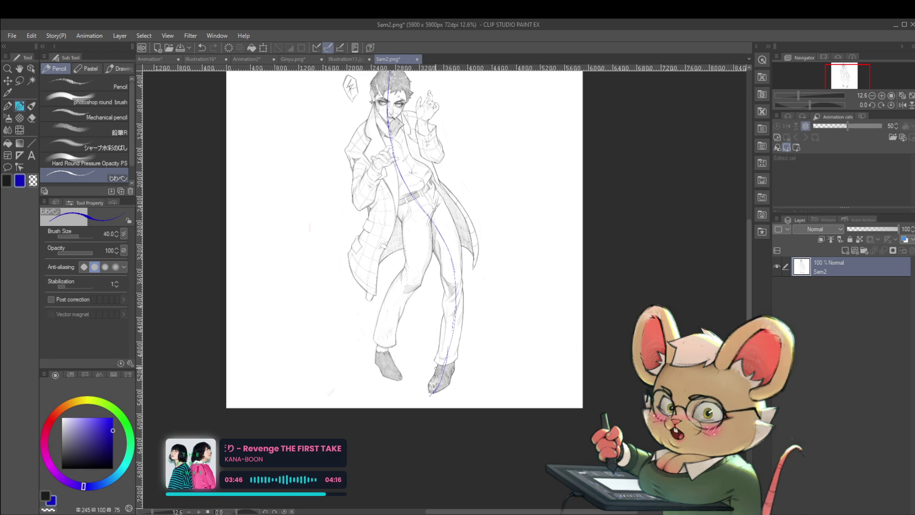
Undo and redo blue guide strokes on the Sam2 figure's head and foot.
left_click_drag(489, 294, 453, 306)
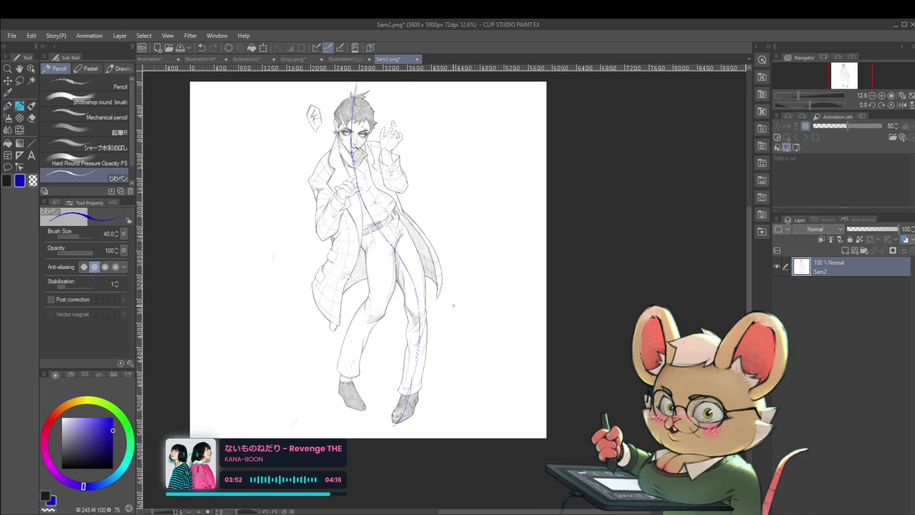
key("ctrl+z")
key("ctrl+z")
key("ctrl+z")
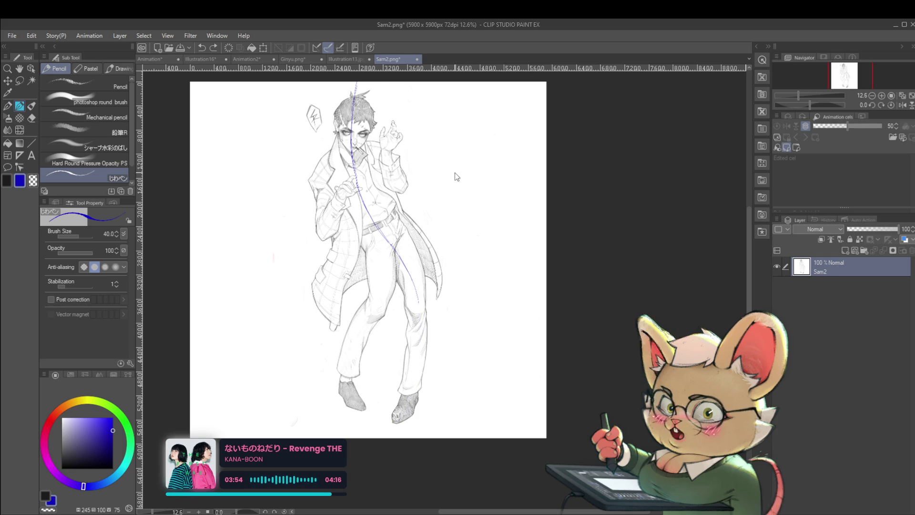
key("ctrl+y")
key("ctrl+y")
key("ctrl+y")
key("ctrl+y")
key("ctrl+y")
key("ctrl+z")
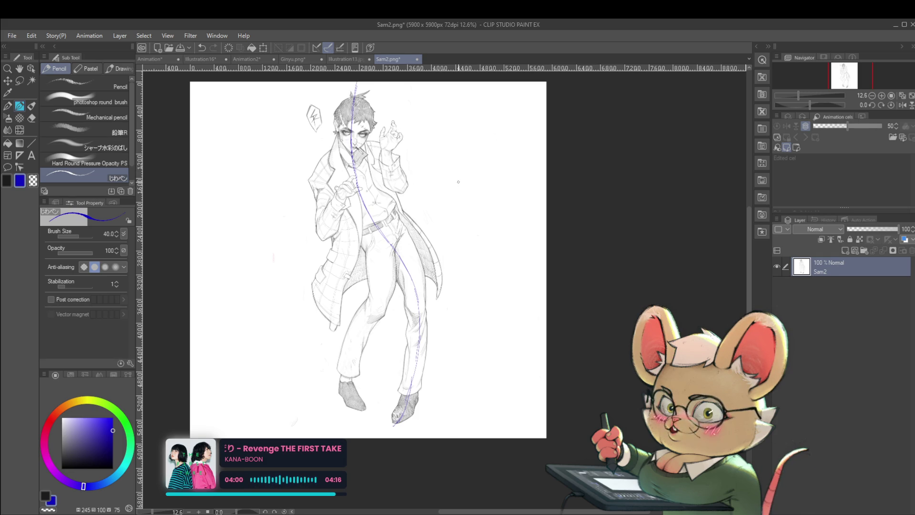
scroll(333, 167, "up", 1)
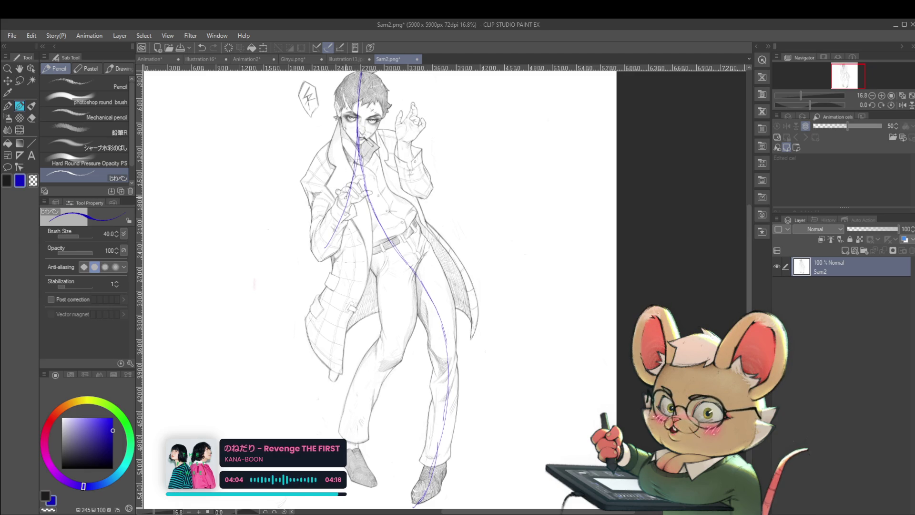
Draw blue flow lines along the figure's chest, raised arm, torso and leg.
left_click_drag(353, 188, 286, 295)
mouse_move(424, 197)
left_mouse_down()
mouse_move(409, 73)
mouse_move(406, 204)
mouse_move(383, 218)
left_mouse_up()
key("ctrl+z")
left_click_drag(388, 118, 368, 169)
left_click_drag(390, 117, 378, 141)
left_click_drag(366, 190, 358, 296)
left_click_drag(367, 256, 398, 390)
left_click_drag(327, 269, 334, 415)
Add a left-leg flow line, undo all the blue guides, and return to Illustration13.
scroll(345, 354, "down", 1)
left_click_drag(345, 355, 345, 296)
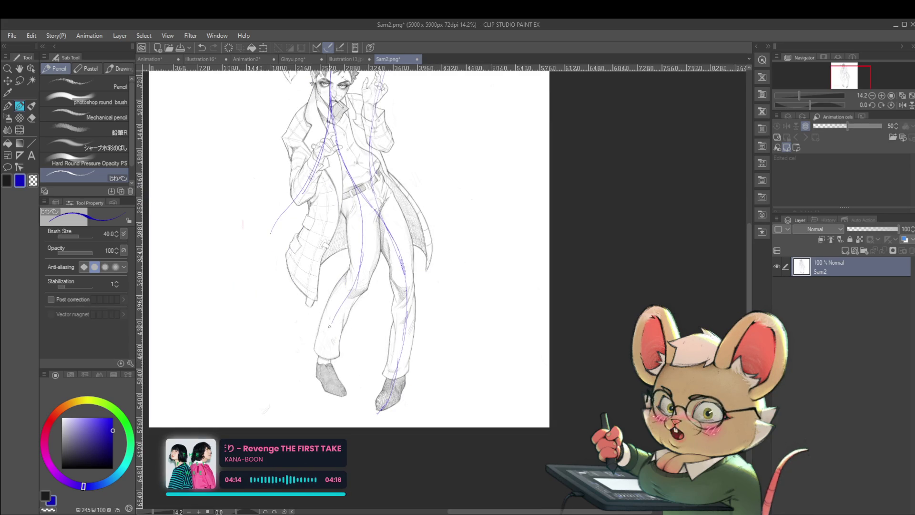
mouse_move(352, 291)
left_mouse_down()
mouse_move(330, 329)
mouse_move(324, 389)
left_mouse_up()
key("ctrl+z")
key("ctrl+z")
key("ctrl+z")
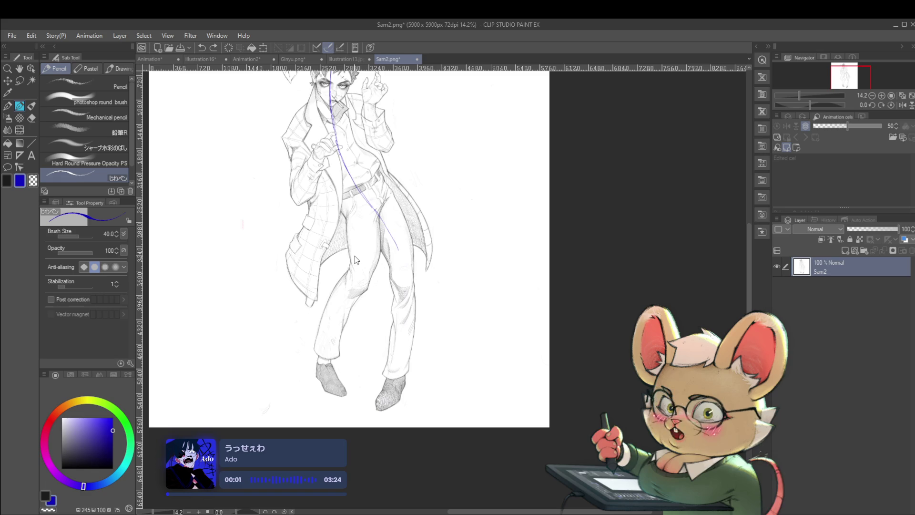
scroll(463, 302, "up", 3)
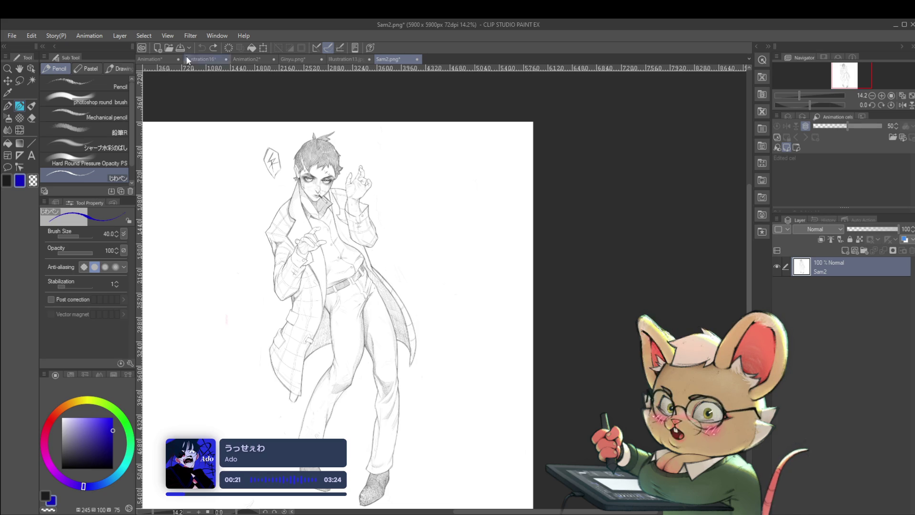
left_click(347, 62)
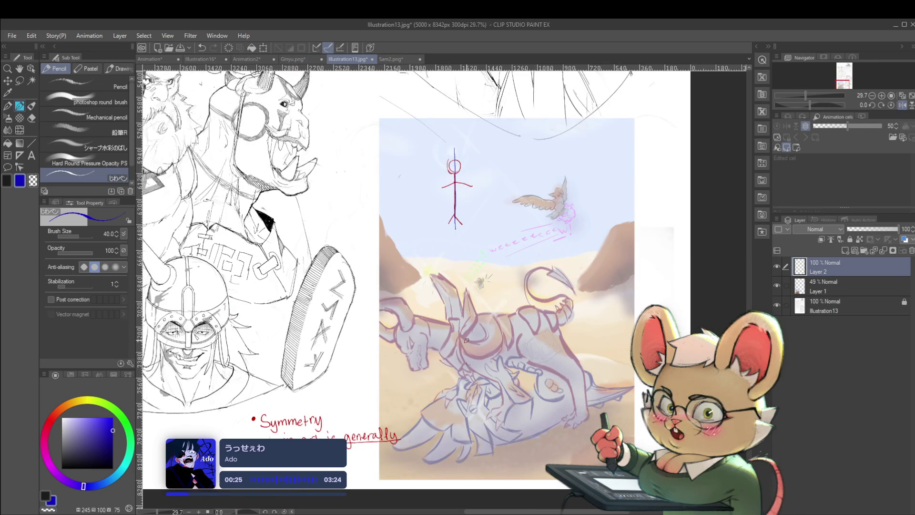
Try several blue flow curves across the dragon, undoing retries, and keep a short stroke along its back.
left_click_drag(489, 329, 550, 315)
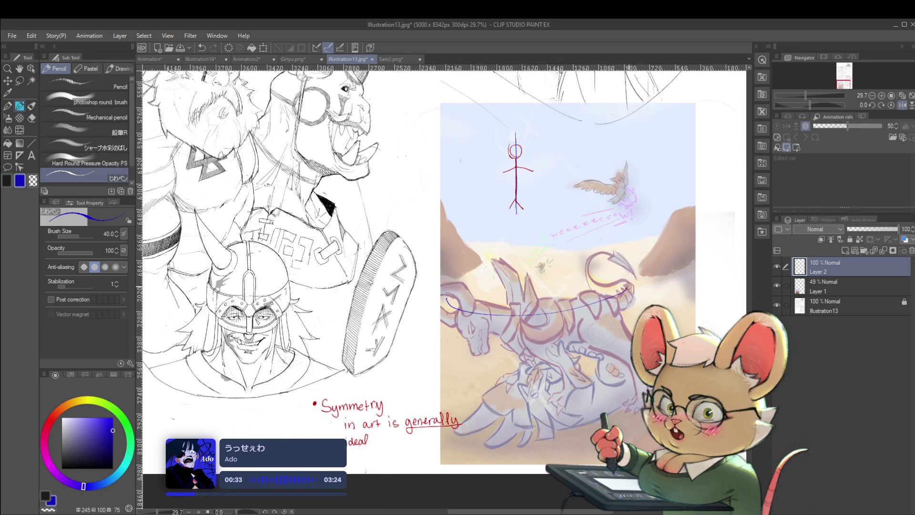
left_click_drag(504, 417, 702, 356)
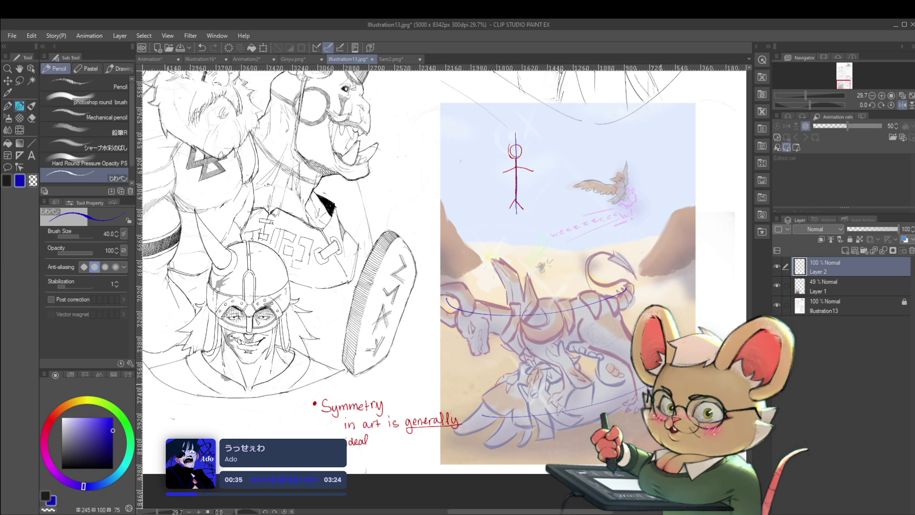
left_click_drag(550, 323, 409, 296)
key("ctrl+z")
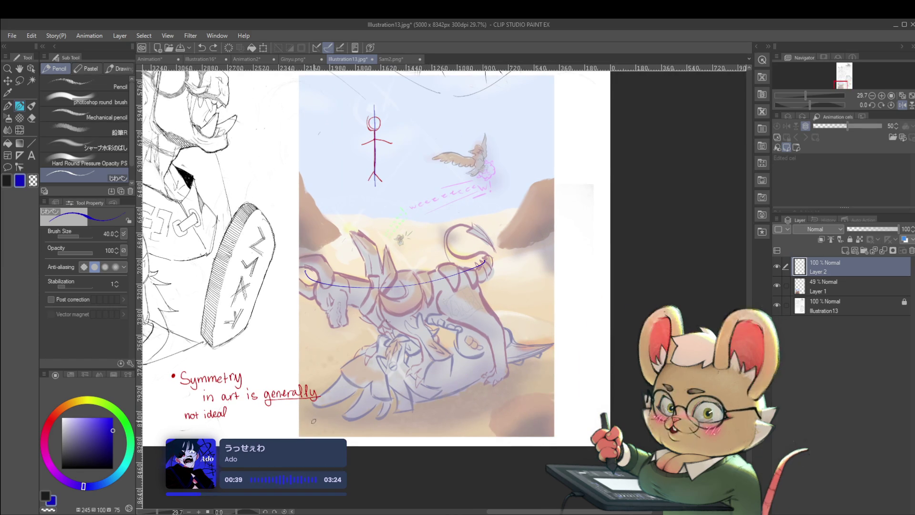
mouse_move(330, 371)
left_mouse_down()
mouse_move(347, 380)
mouse_move(338, 377)
mouse_move(553, 328)
left_mouse_up()
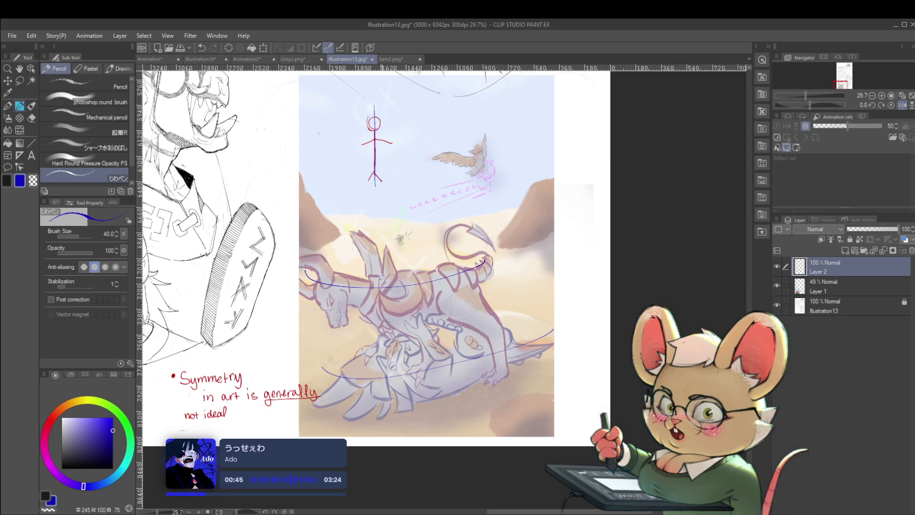
mouse_move(320, 281)
left_mouse_down()
mouse_move(428, 294)
mouse_move(502, 434)
left_mouse_up()
key("ctrl+z")
mouse_move(308, 278)
left_mouse_down()
mouse_move(452, 309)
mouse_move(493, 403)
left_mouse_up()
key("ctrl+z")
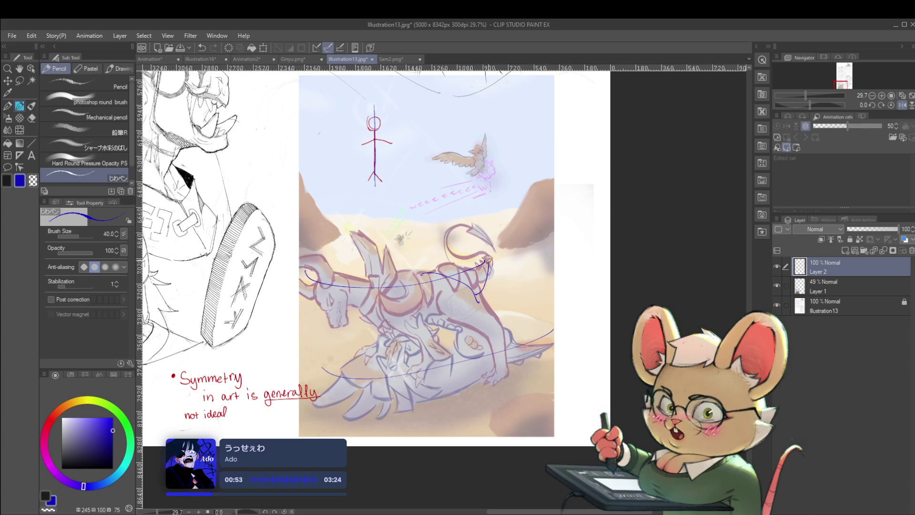
key("ctrl+z")
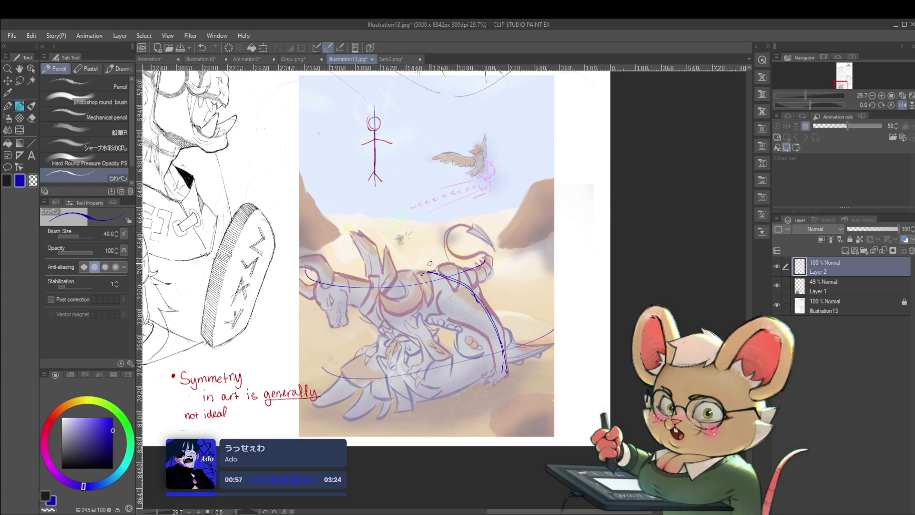
left_click_drag(472, 288, 506, 315)
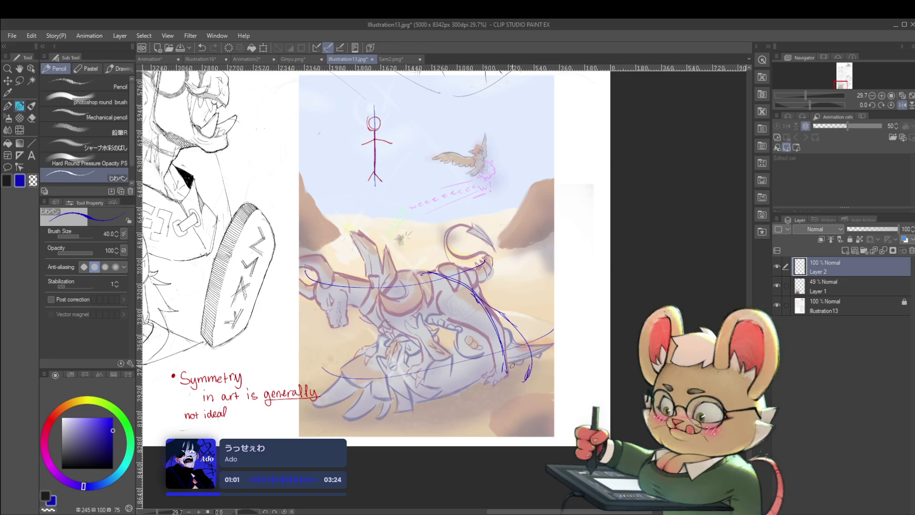
Check the composition mirrored, undo stray strokes, and test new blue curves across the dragon.
left_click(902, 106)
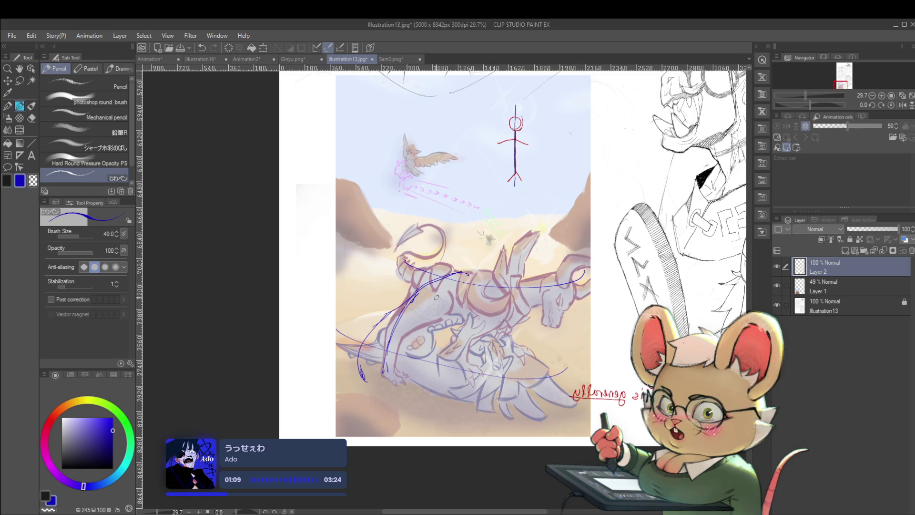
left_click(902, 104)
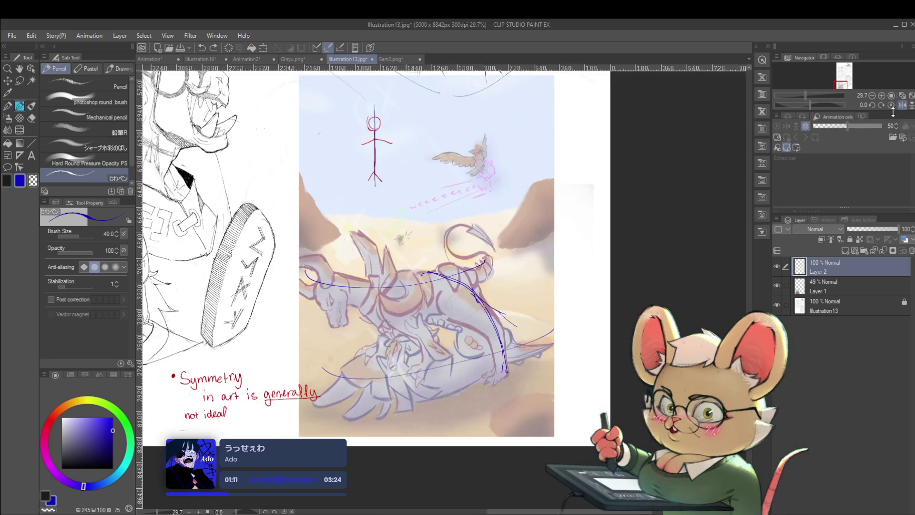
key("ctrl+z")
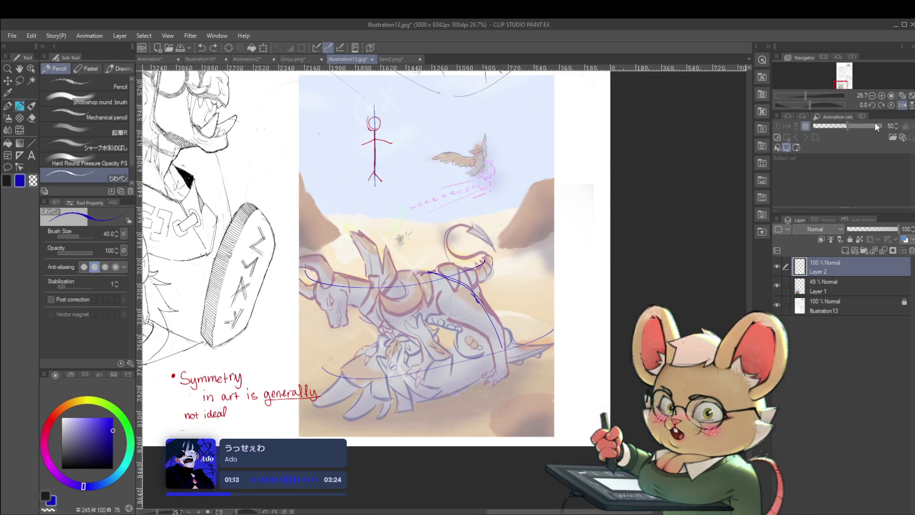
key("ctrl+z")
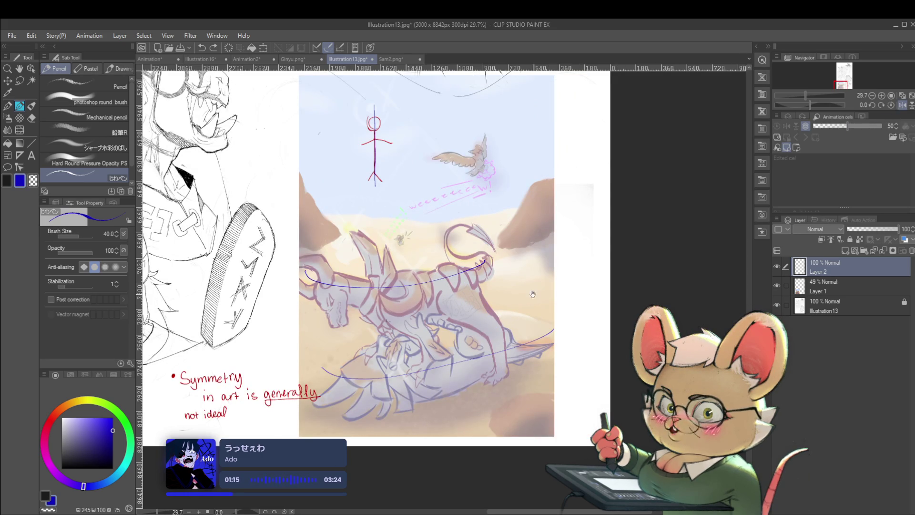
scroll(507, 324, "down", 1)
left_click_drag(327, 364, 548, 312)
left_click_drag(358, 275, 503, 234)
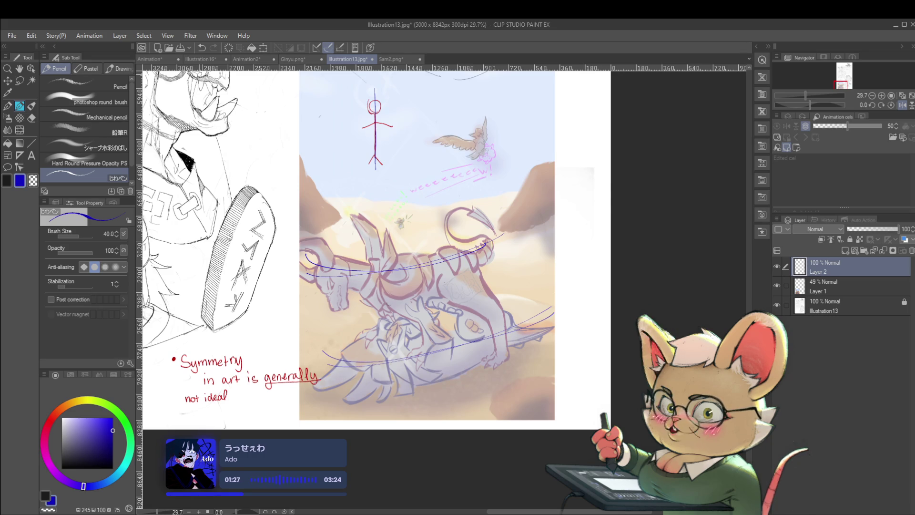
key("ctrl+z")
key("ctrl+z")
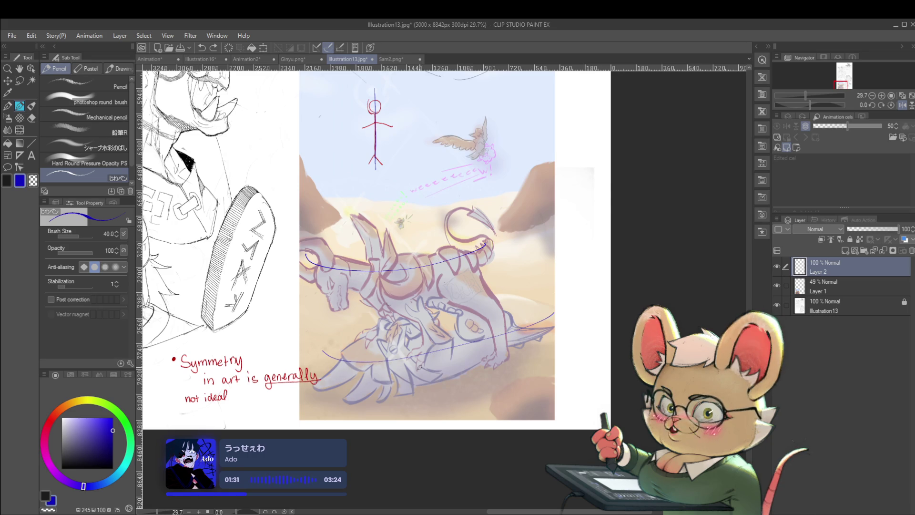
left_click_drag(527, 273, 477, 406)
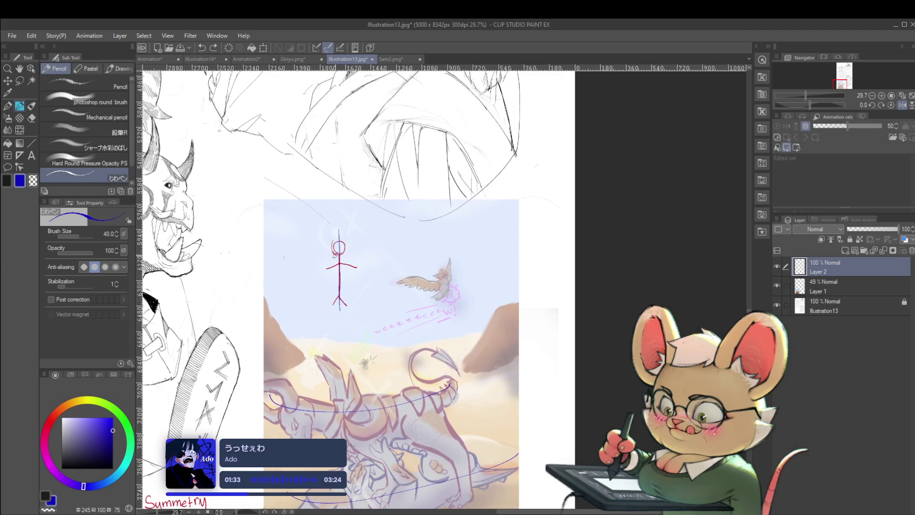
Sketch blue loops and curves across the dragon's body, undoing two stray strokes.
left_click_drag(276, 201, 260, 187)
key("ctrl+z")
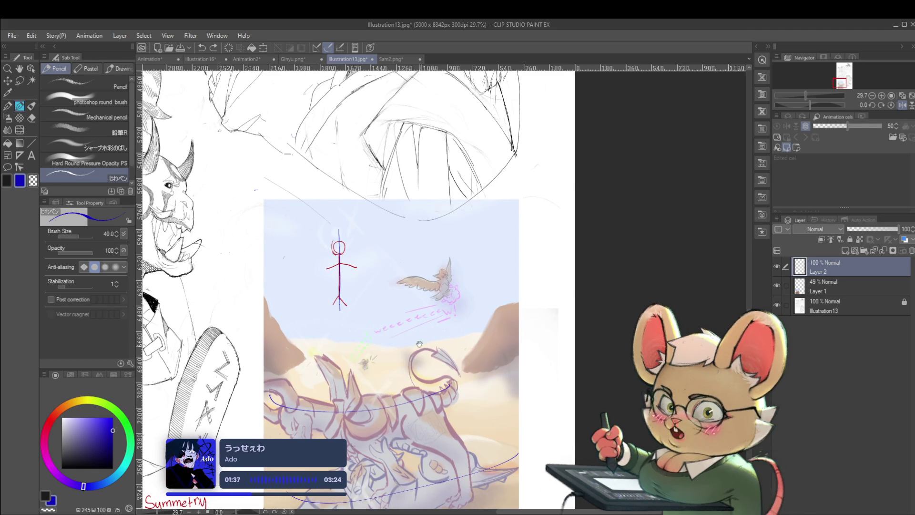
left_click_drag(427, 329, 491, 224)
key("ctrl+z")
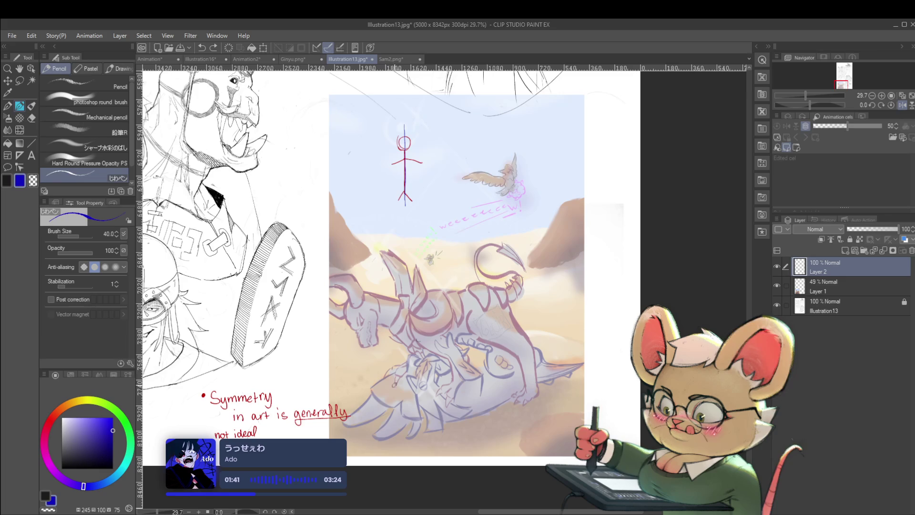
left_click_drag(400, 352, 390, 383)
left_click_drag(405, 334, 385, 382)
left_click_drag(392, 334, 441, 281)
left_click_drag(401, 312, 457, 276)
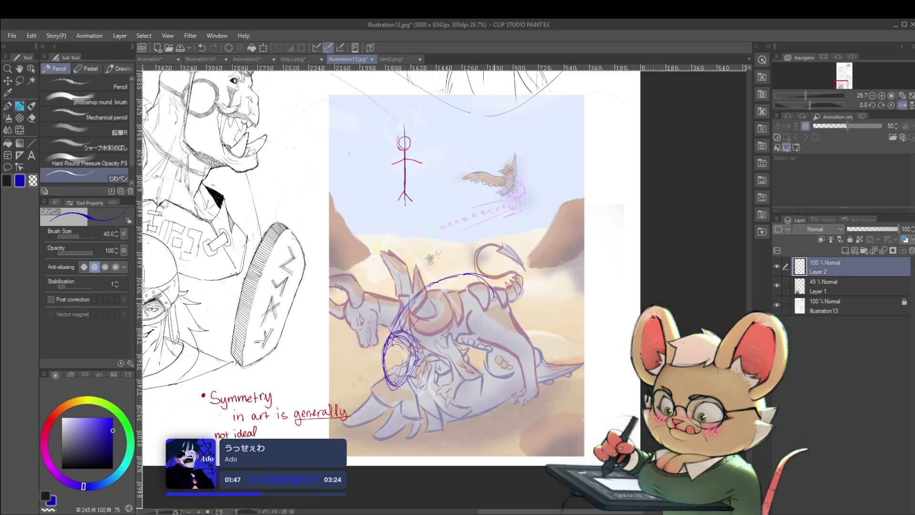
Add blue strokes on the dragon's head, neck and jaw, plus a thin flow line.
mouse_move(505, 305)
left_mouse_down()
mouse_move(512, 316)
mouse_move(479, 317)
left_mouse_up()
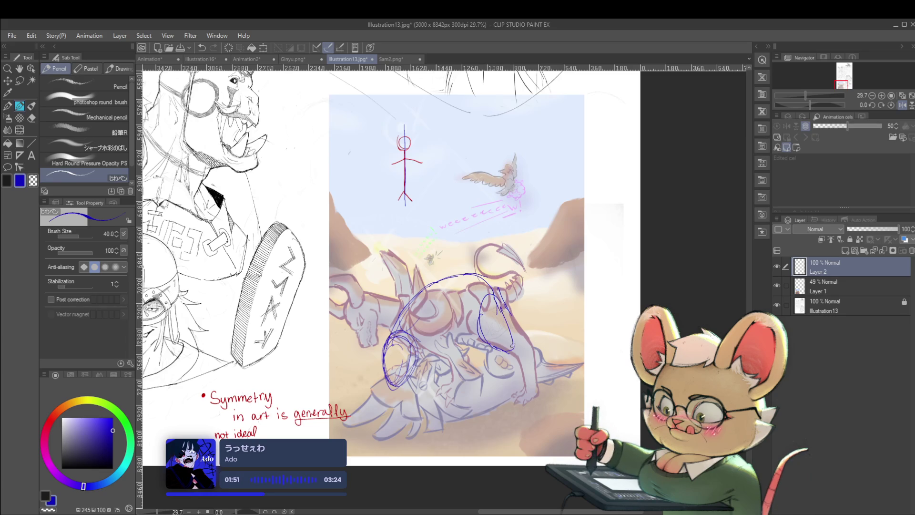
left_click_drag(512, 353, 524, 349)
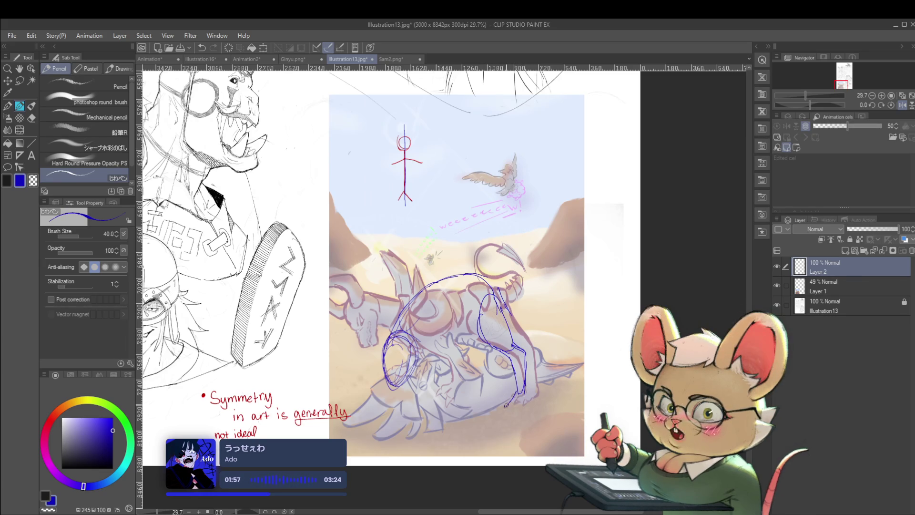
left_click_drag(393, 381, 403, 404)
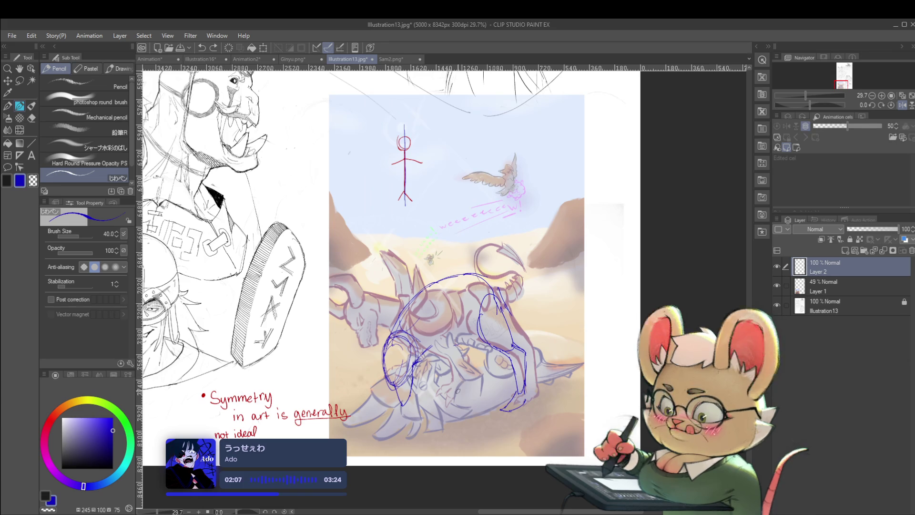
left_click_drag(462, 259, 424, 281)
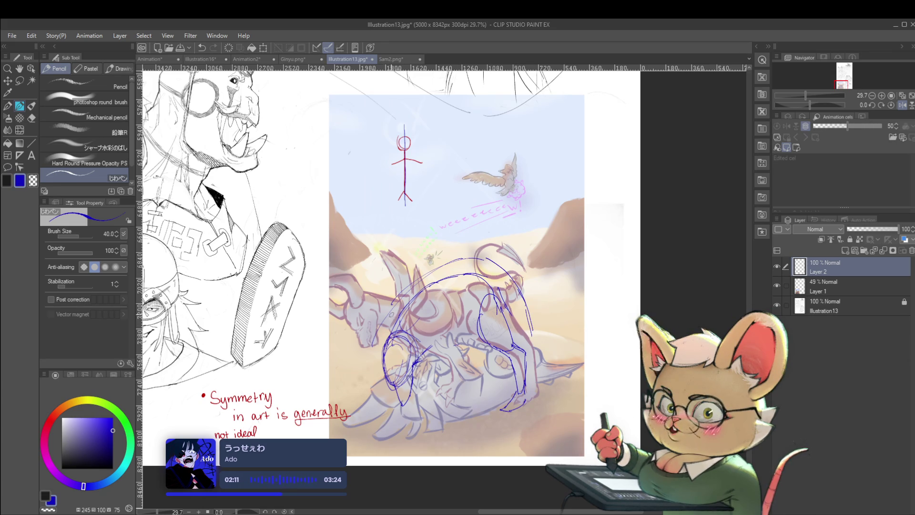
Sample the cream colour from the painting, then reset the drawing colour to saturated blue.
left_click(489, 245, "alt")
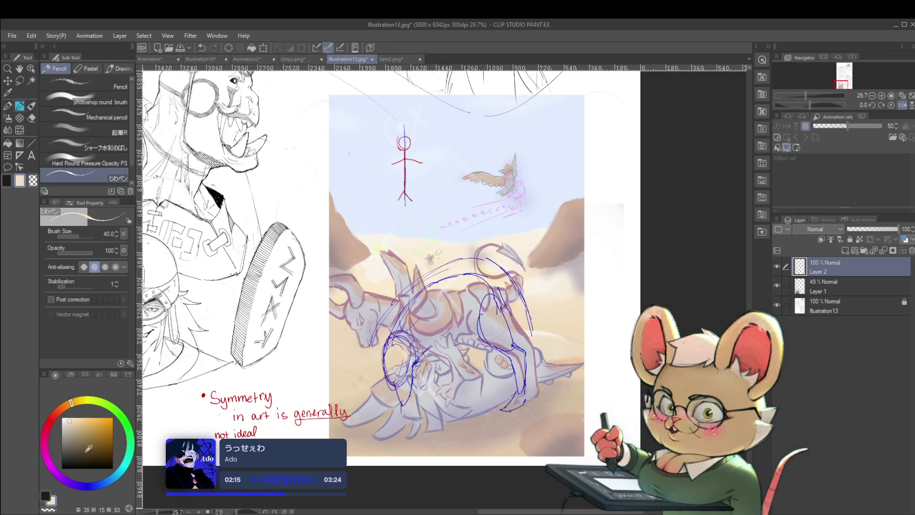
left_click(85, 485)
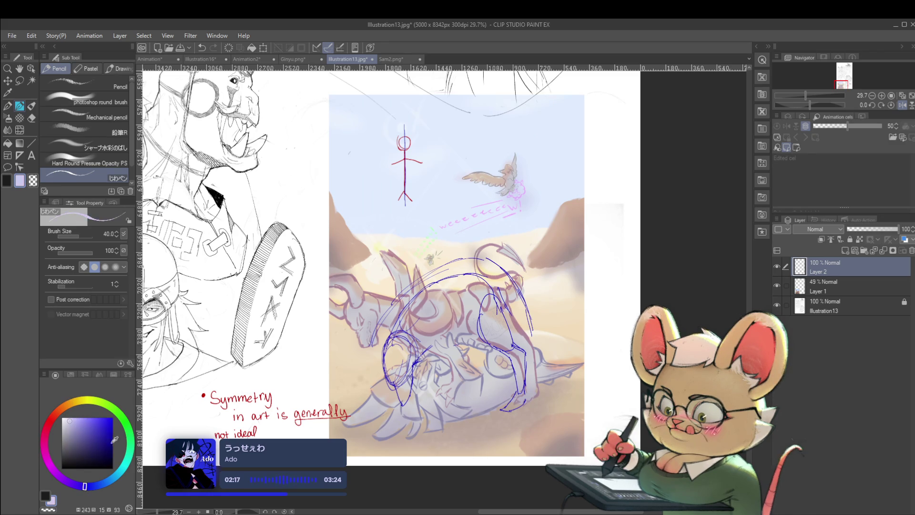
left_click(107, 430)
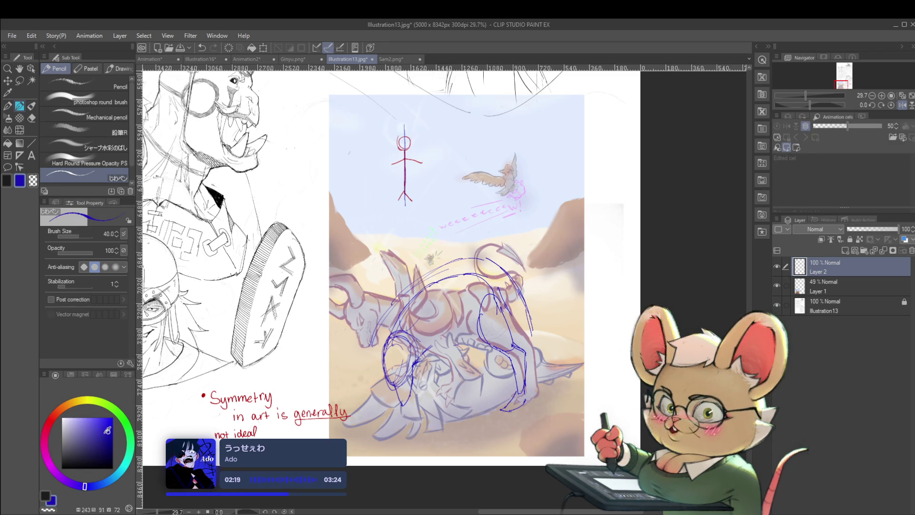
left_click_drag(545, 218, 422, 216)
scroll(452, 294, "up", 2)
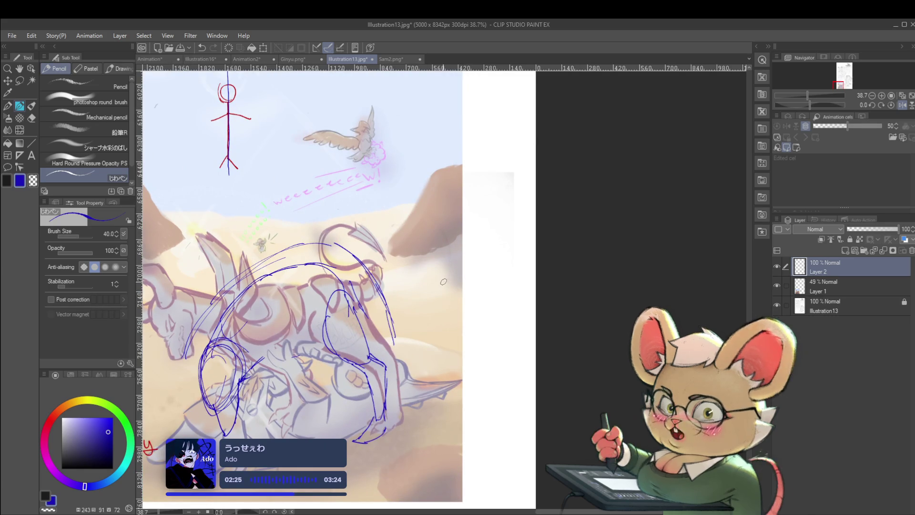
Draw a blue C beside the painting, then try and undo strokes on the Sam2 sketch.
mouse_move(443, 285)
left_mouse_down()
mouse_move(448, 310)
mouse_move(475, 316)
mouse_move(444, 270)
left_mouse_up()
left_click_drag(485, 292, 473, 295)
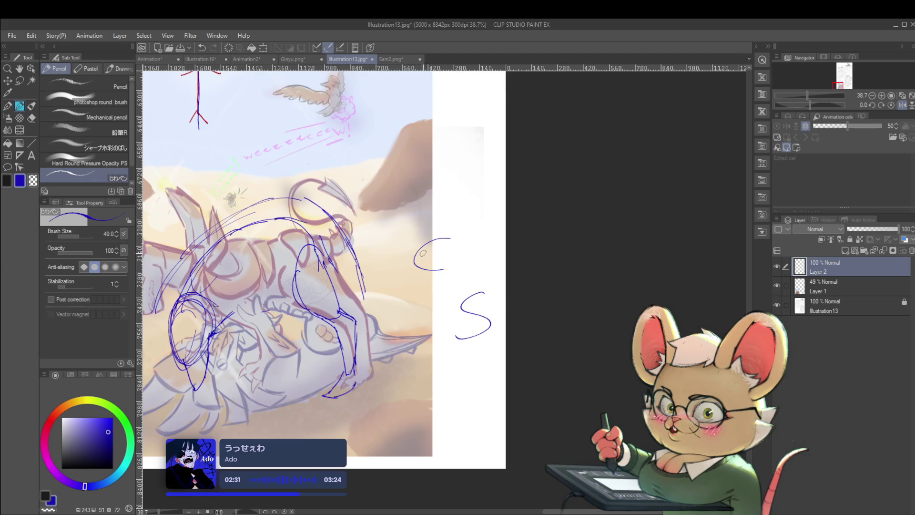
left_click(405, 63)
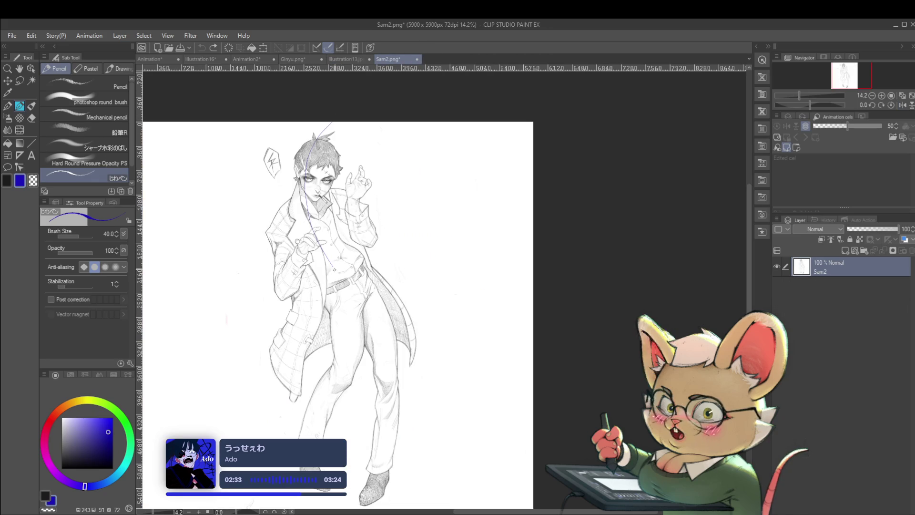
left_click_drag(334, 270, 396, 459)
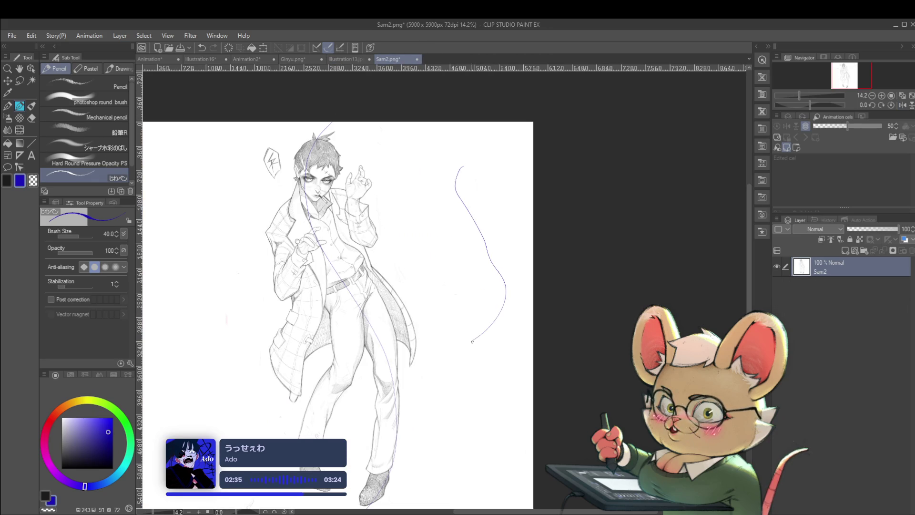
left_click_drag(453, 173, 472, 307)
key("ctrl+z")
key("ctrl+z")
left_click(347, 59)
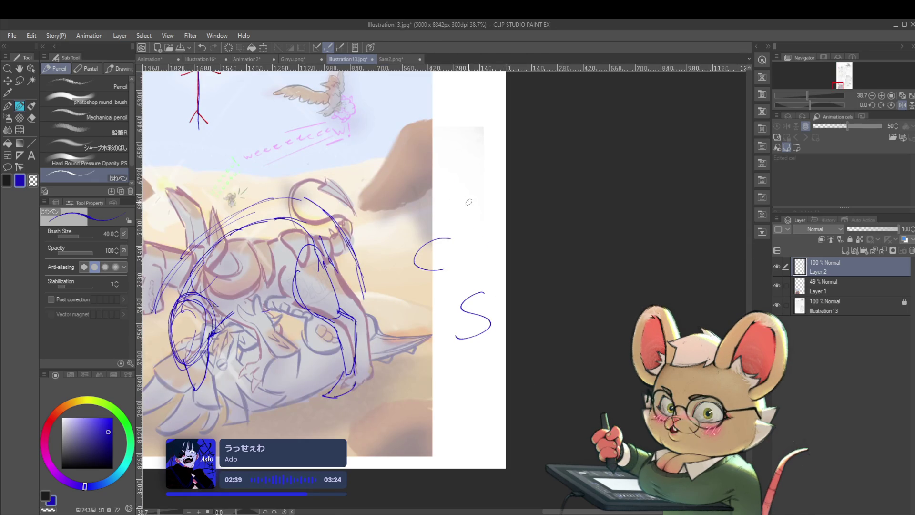
Redraw a longer vertical stroke above the C and discard two long lines across the dragon.
key("ctrl+z")
left_click_drag(476, 192, 477, 234)
left_click_drag(477, 217, 642, 181)
mouse_move(274, 225)
left_mouse_down()
mouse_move(305, 229)
mouse_move(524, 191)
left_mouse_up()
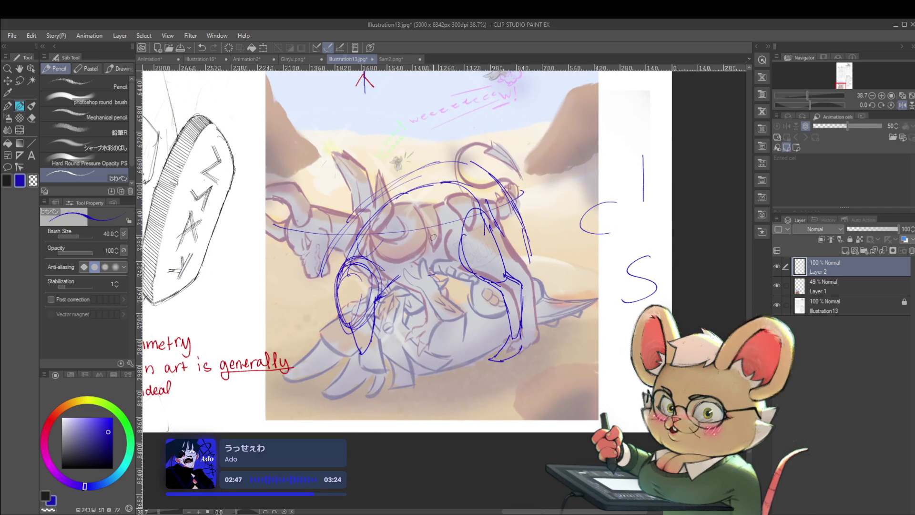
key("ctrl+z")
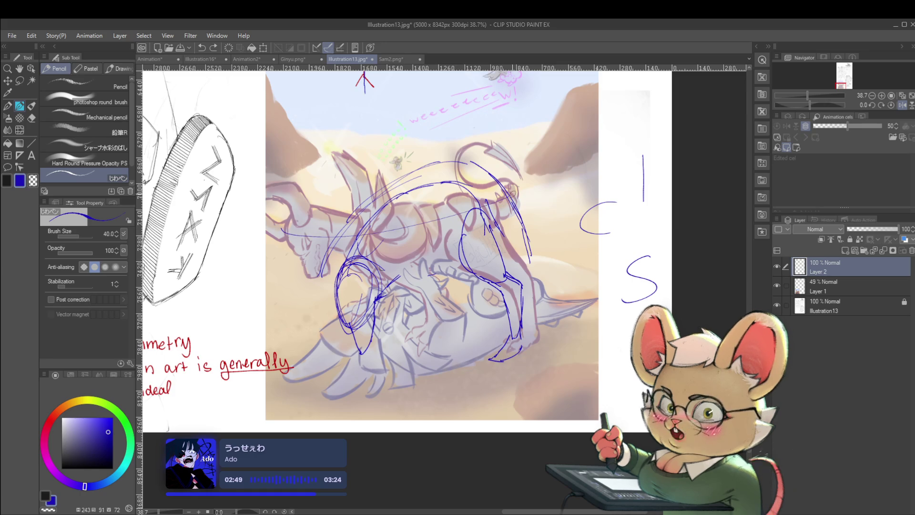
key("ctrl+z")
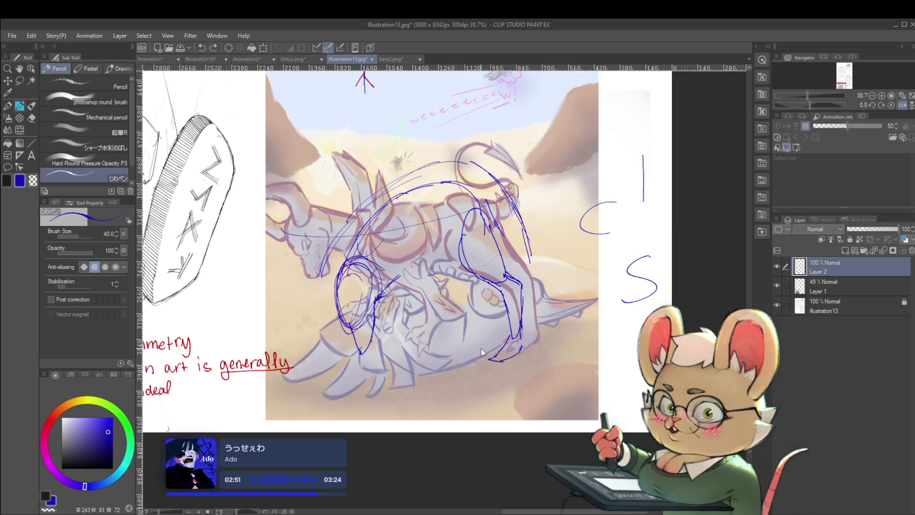
scroll(359, 304, "up", 3)
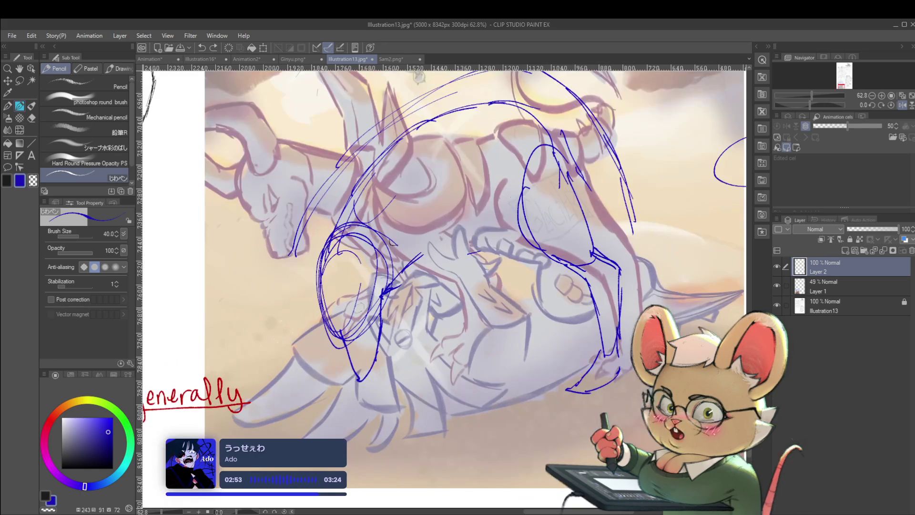
Add short blue strokes and a small loop on the dragon's body, then zoom out.
left_click_drag(355, 315, 358, 300)
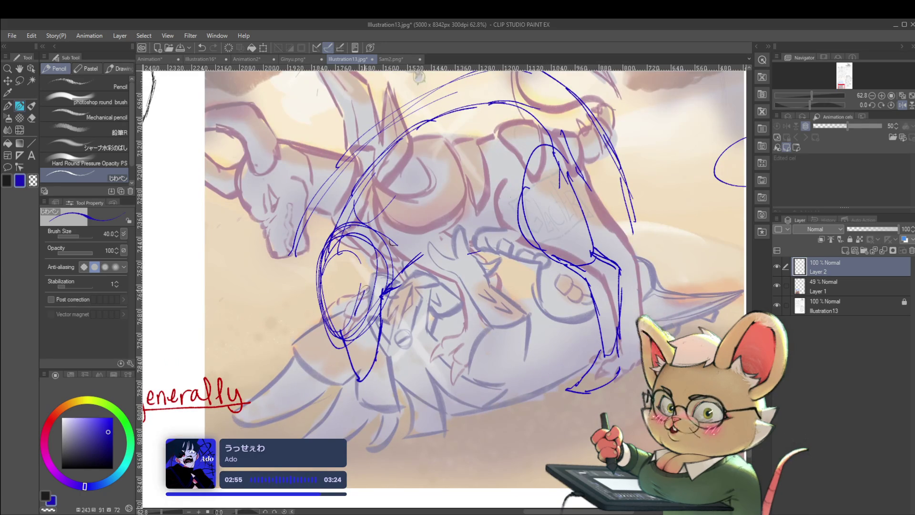
scroll(355, 311, "down", 3)
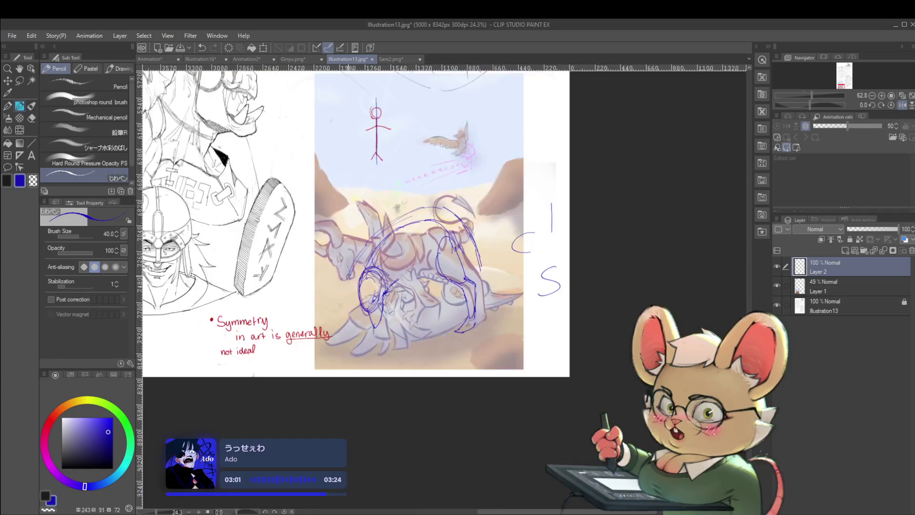
scroll(355, 311, "up", 3)
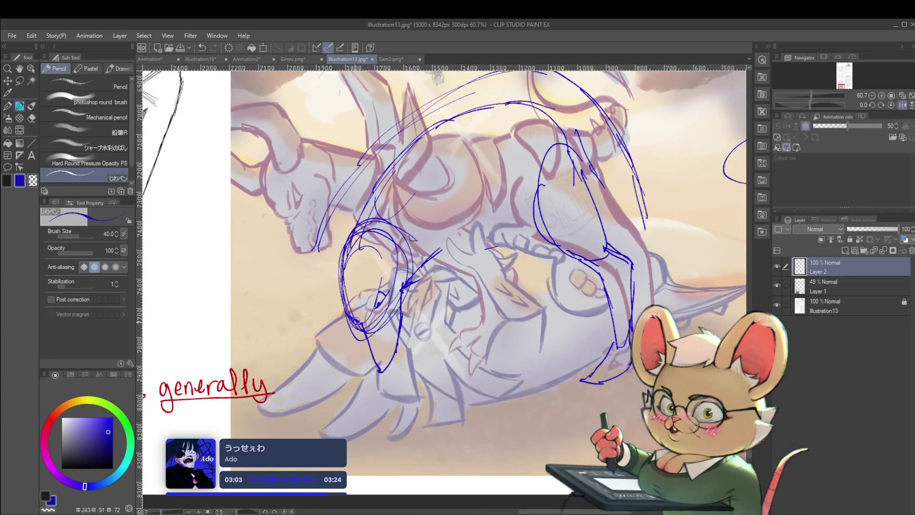
scroll(507, 356, "down", 3)
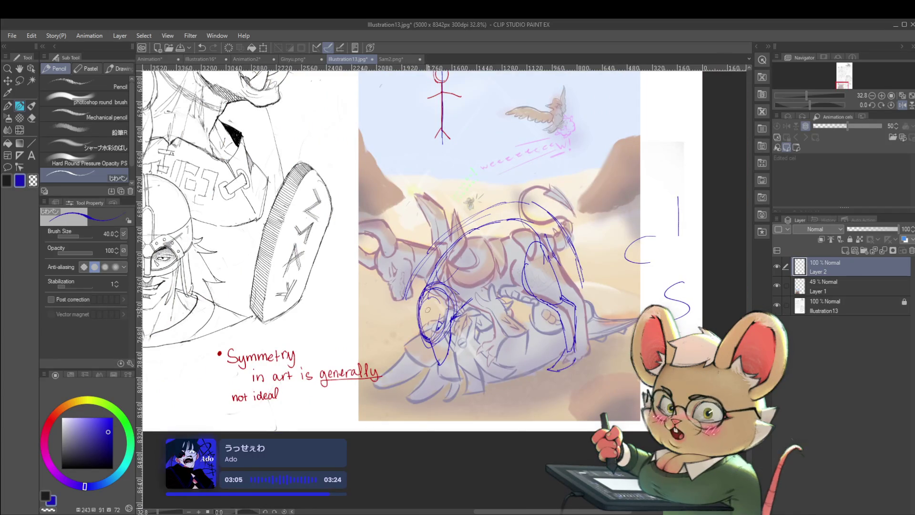
left_click_drag(398, 337, 391, 349)
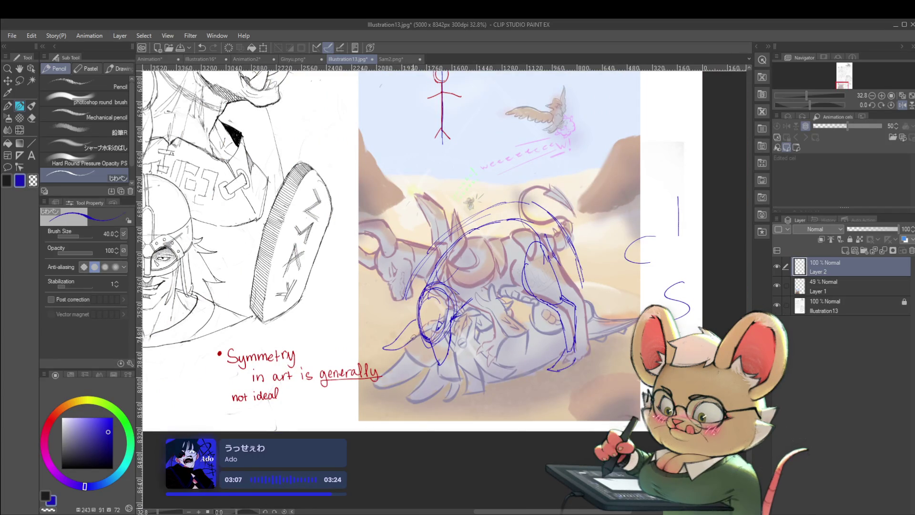
key("ctrl+z")
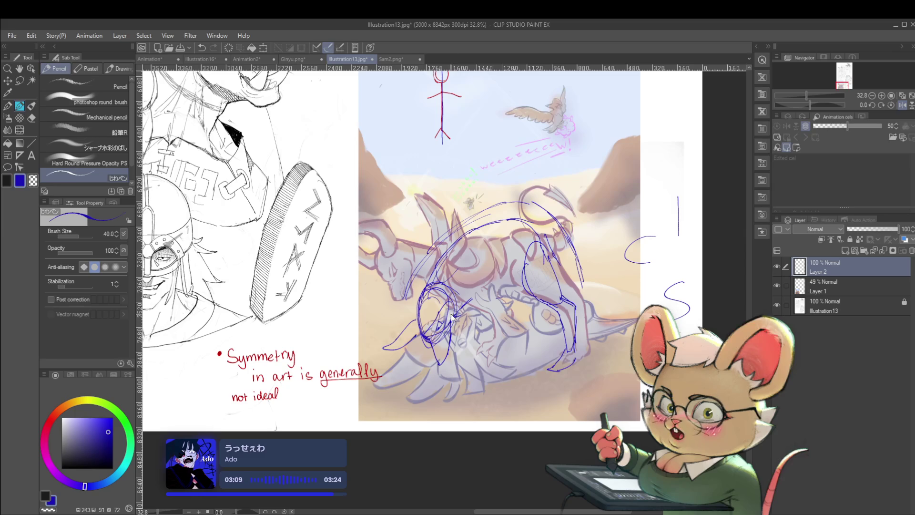
left_click_drag(451, 317, 445, 315)
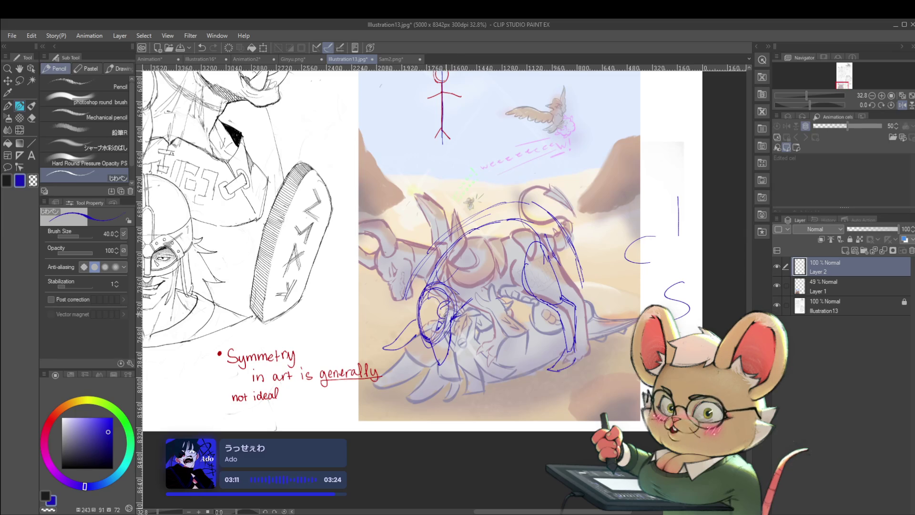
key("ctrl+minus")
key("ctrl+minus")
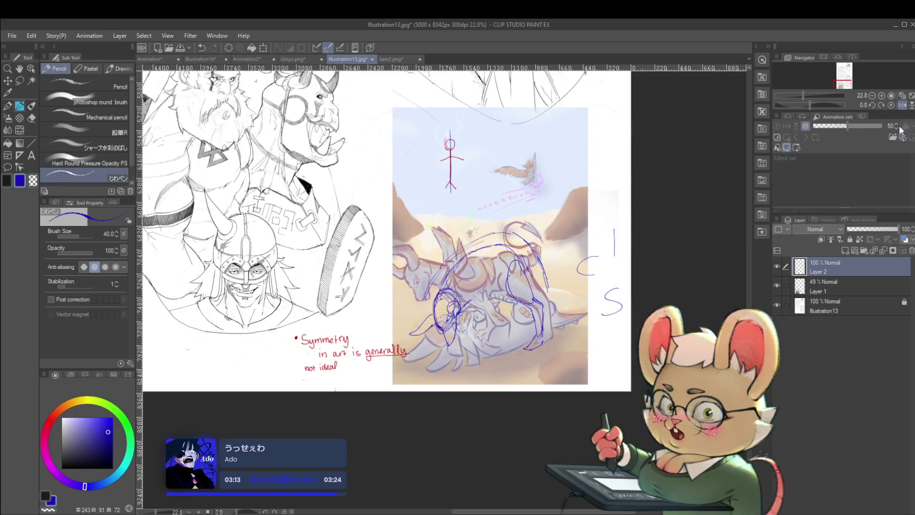
With the view mirrored, draw blue loops and strokes on the dragon's left side.
left_click(897, 108)
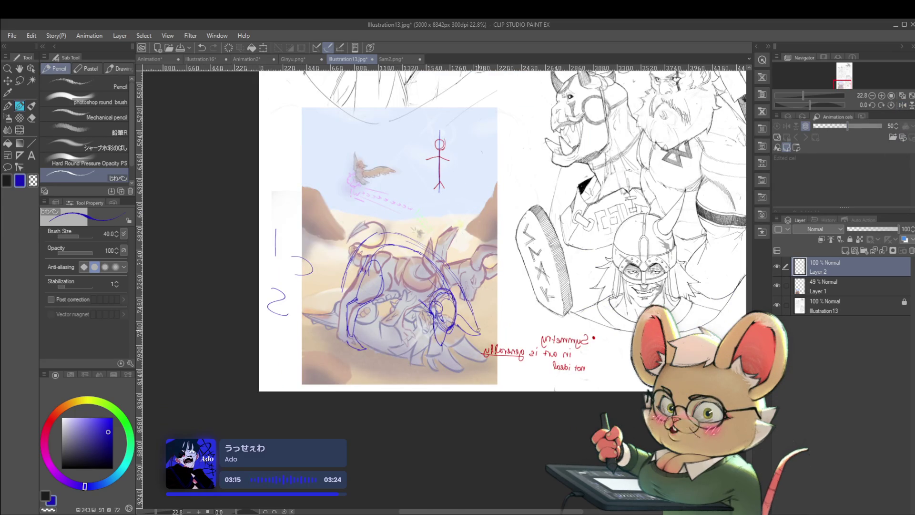
scroll(473, 315, "up", 3)
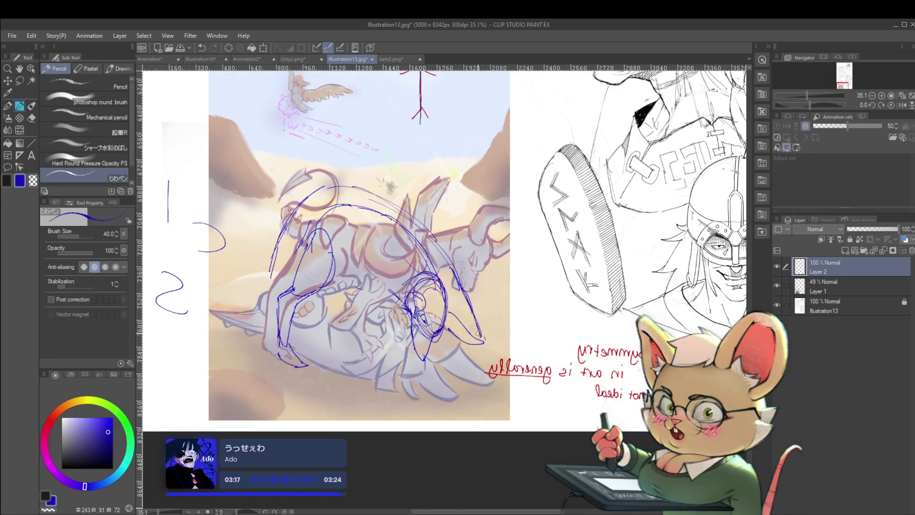
left_click_drag(477, 333, 486, 283)
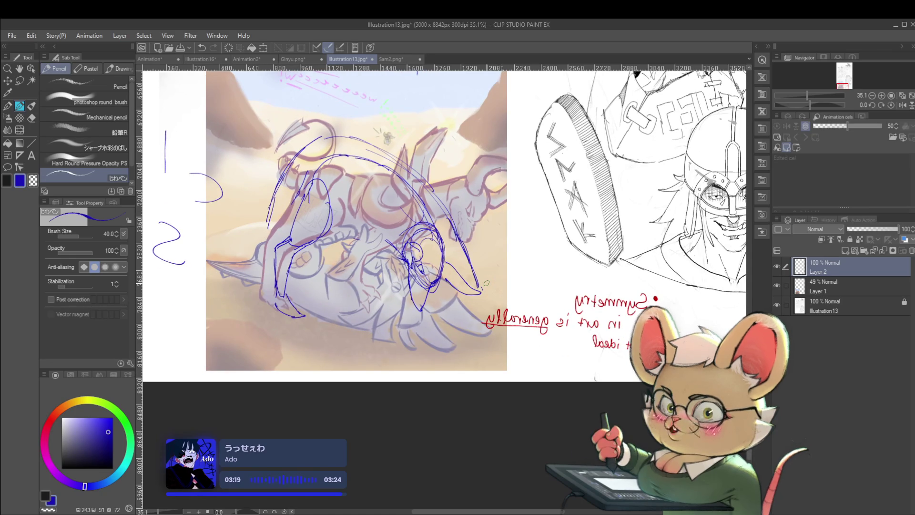
left_click_drag(262, 201, 304, 180)
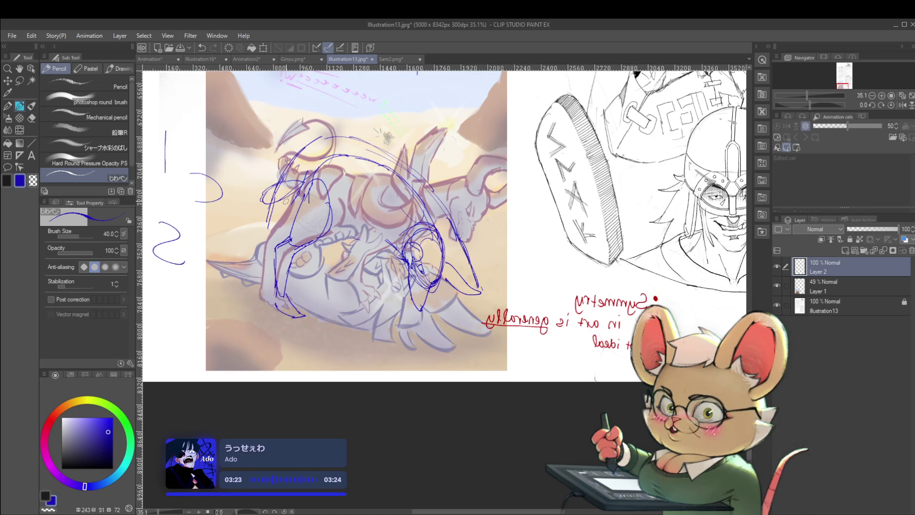
left_click_drag(264, 207, 391, 157)
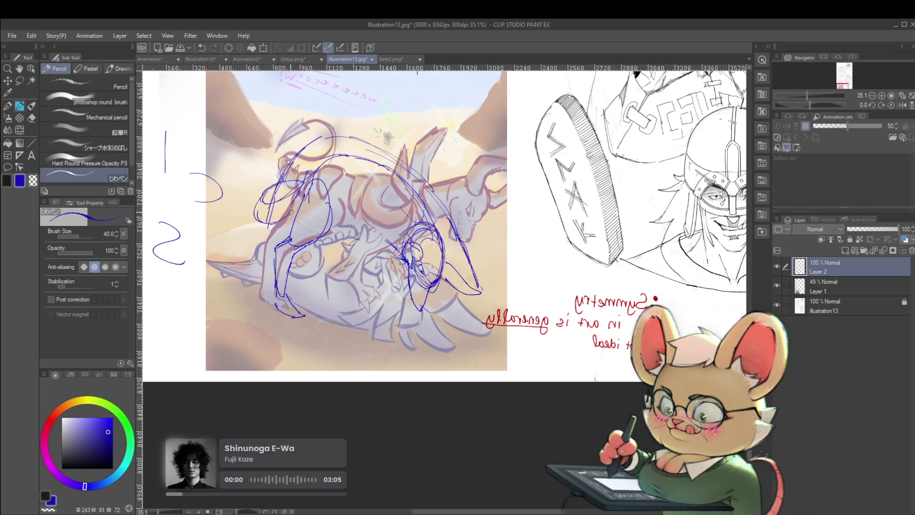
Flip back, zoom out, and add blue lines down the dragon's chest and belly.
key("h")
key("ctrl+minus")
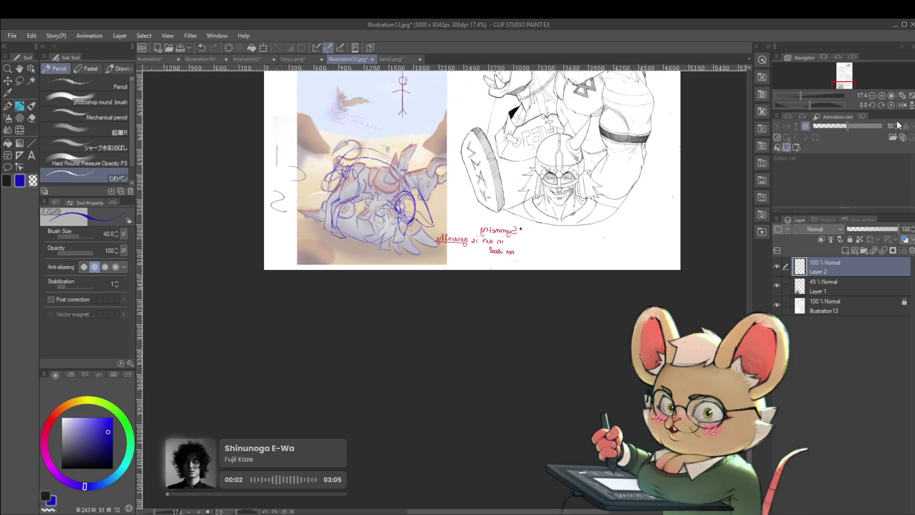
scroll(534, 200, "up", 3)
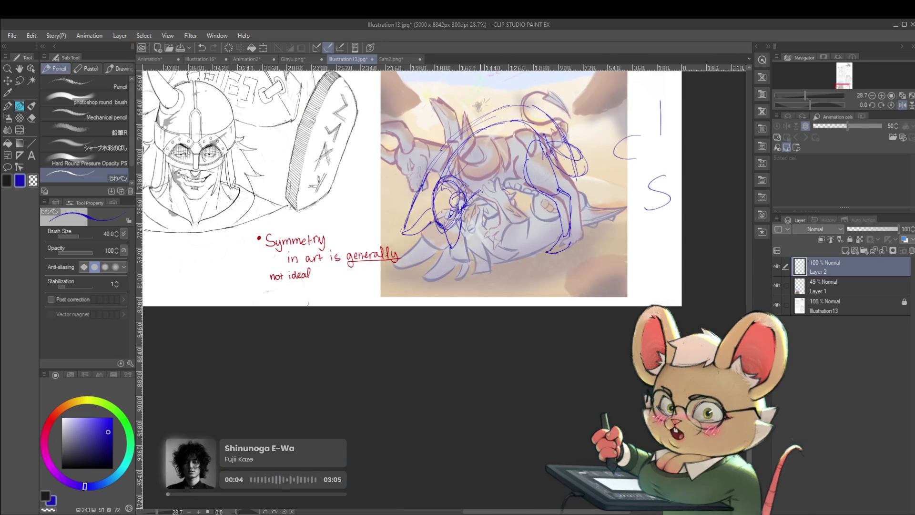
left_click_drag(485, 170, 486, 210)
mouse_move(481, 196)
left_mouse_down()
mouse_move(519, 253)
mouse_move(510, 271)
mouse_move(484, 273)
left_mouse_up()
scroll(516, 257, "down", 3)
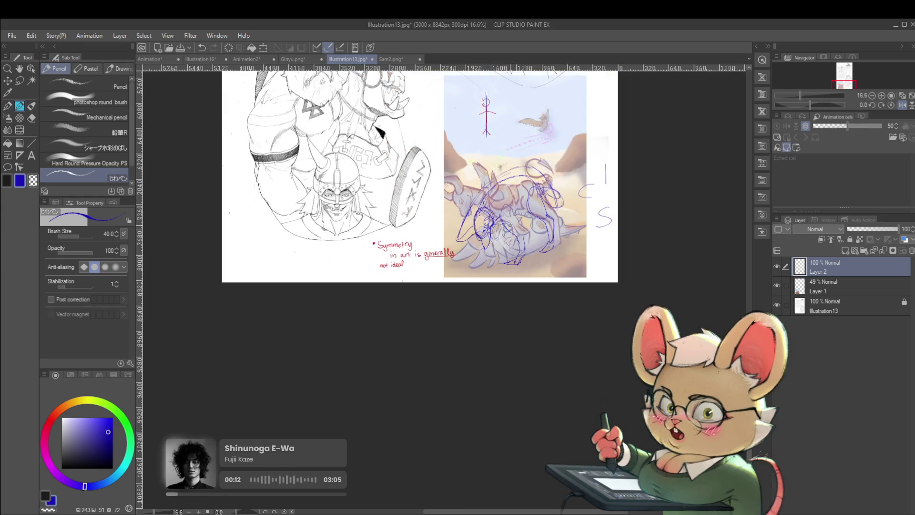
Mirror again to add a flow curve and small loop over the dragon, then flip back.
left_click(902, 105)
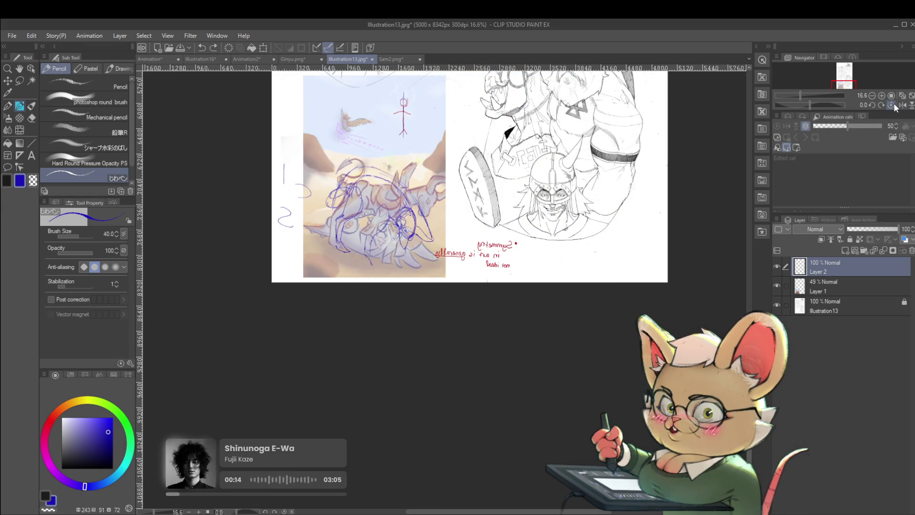
scroll(467, 200, "up", 3)
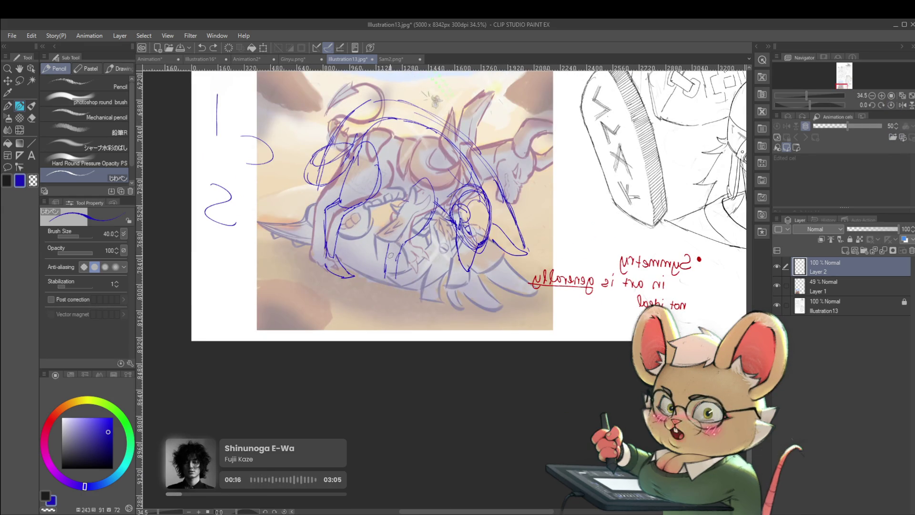
mouse_move(388, 235)
left_mouse_down()
mouse_move(410, 191)
mouse_move(434, 197)
mouse_move(428, 220)
left_mouse_up()
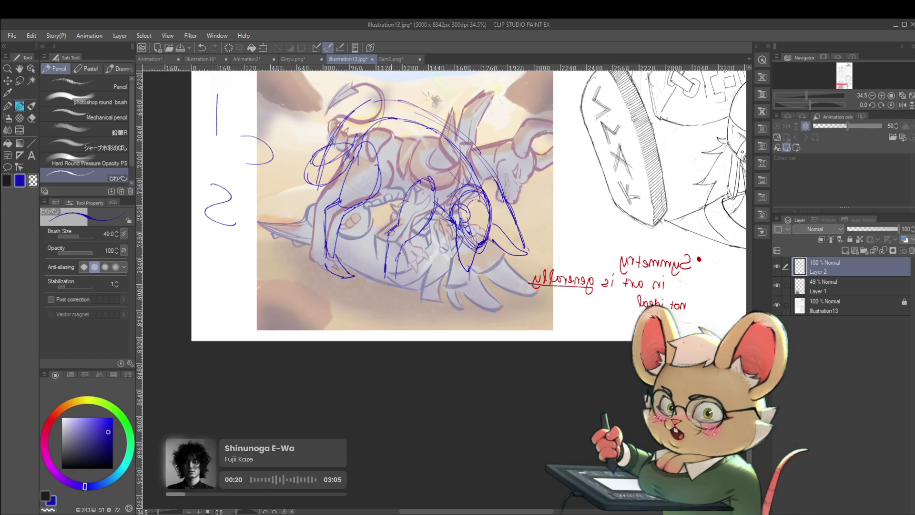
left_click_drag(385, 274, 401, 301)
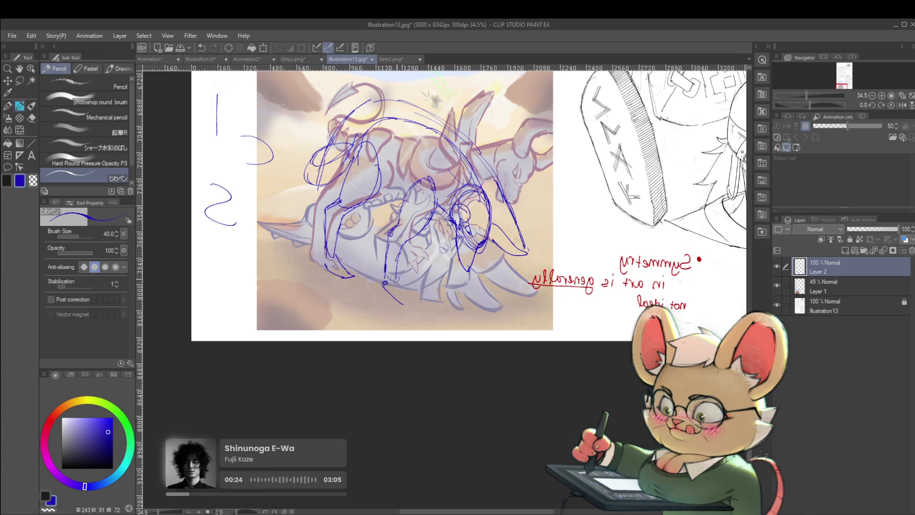
scroll(400, 301, "down", 3)
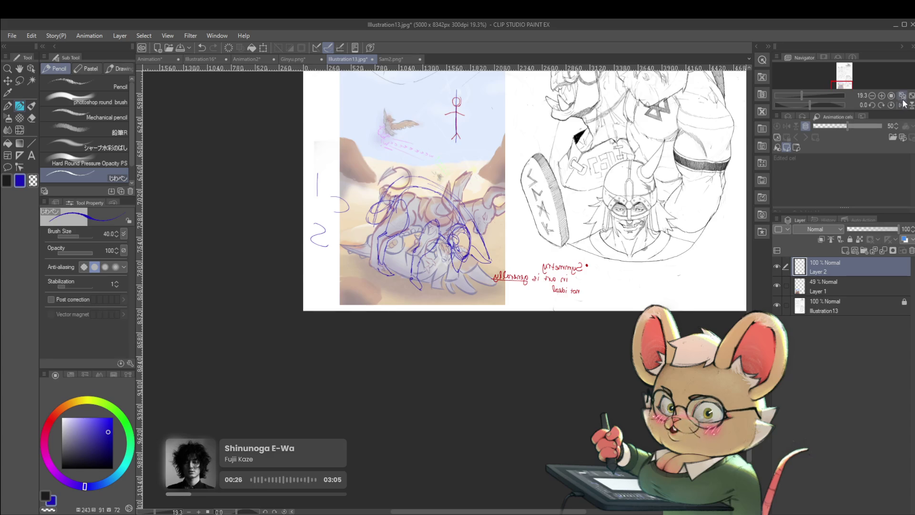
left_click(903, 104)
Add short strokes, then mirror the view and sketch blue lines on the creature's lower body.
mouse_move(473, 287)
left_mouse_down()
mouse_move(475, 273)
mouse_move(477, 288)
left_mouse_up()
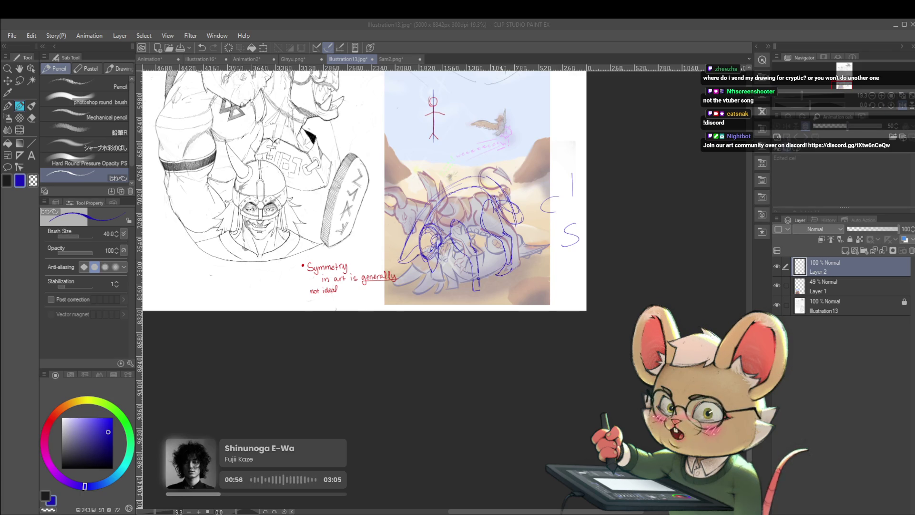
left_click(891, 104)
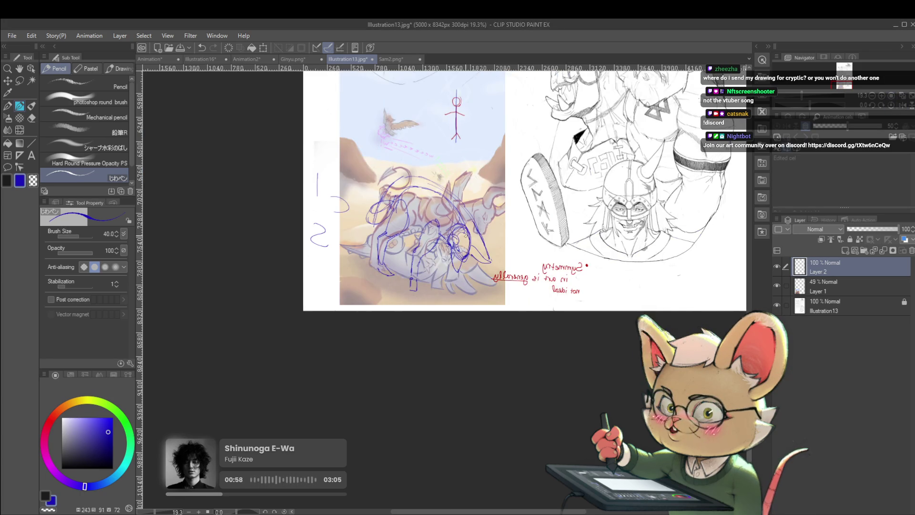
scroll(448, 258, "up", 2)
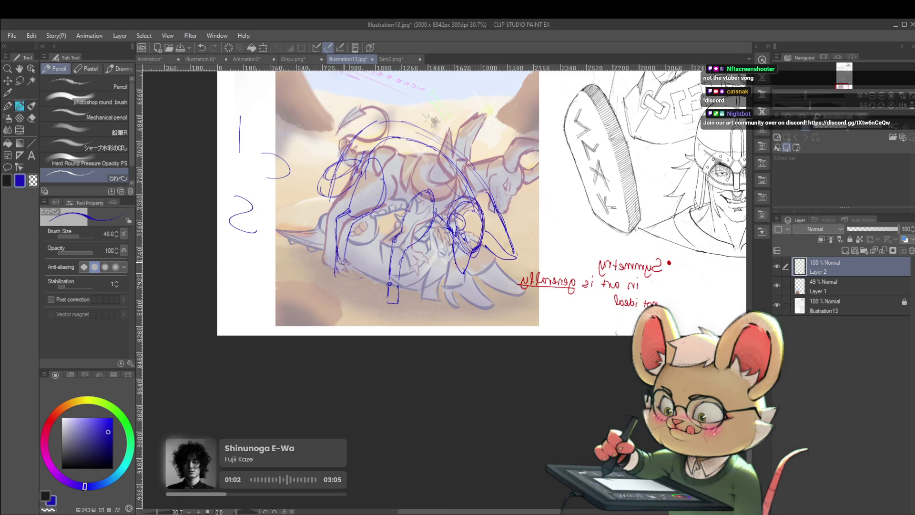
left_click_drag(340, 283, 312, 300)
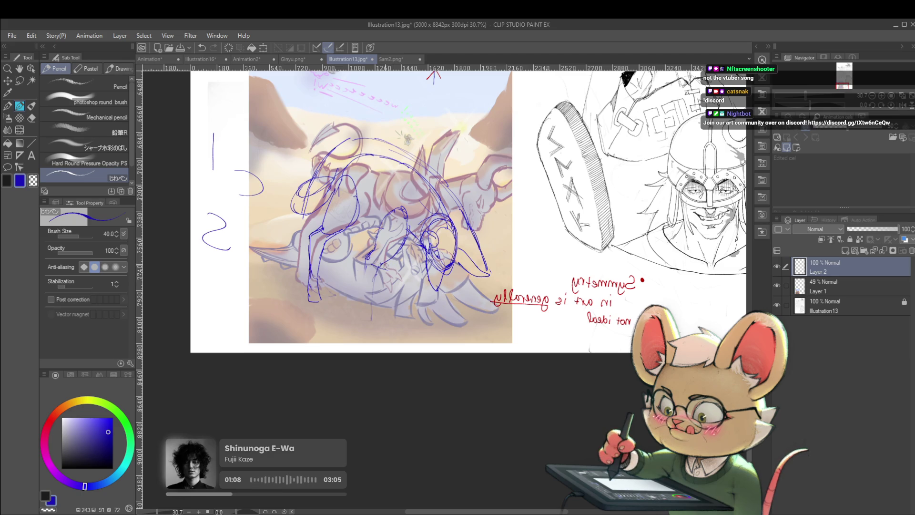
left_click_drag(389, 270, 408, 299)
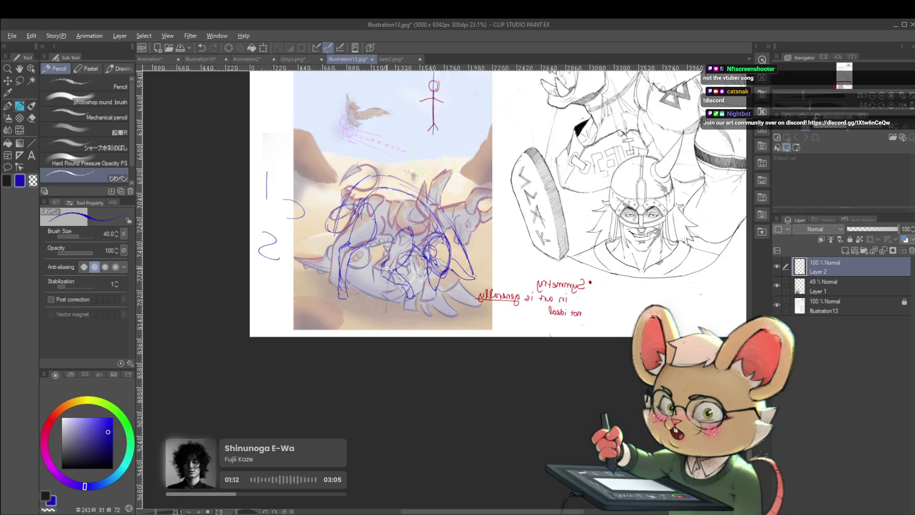
scroll(332, 243, "up", 2)
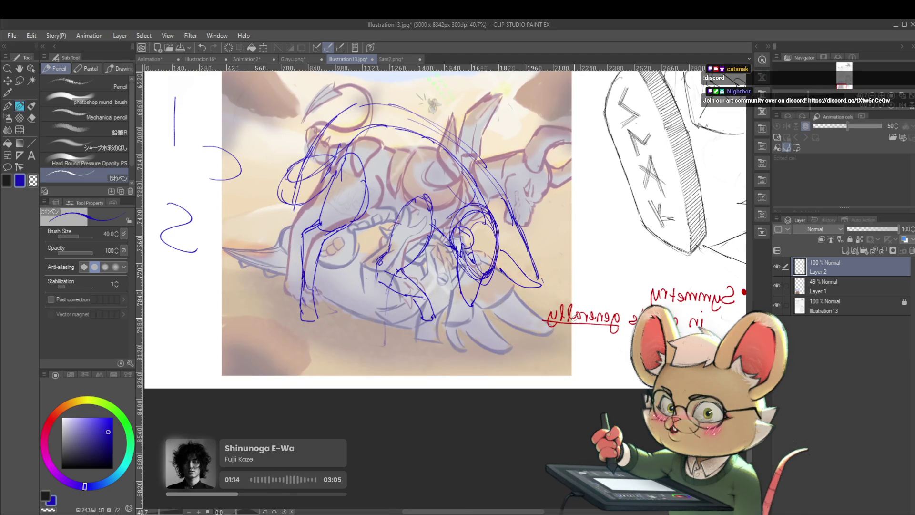
left_click(905, 109)
left_click_drag(601, 183, 500, 190)
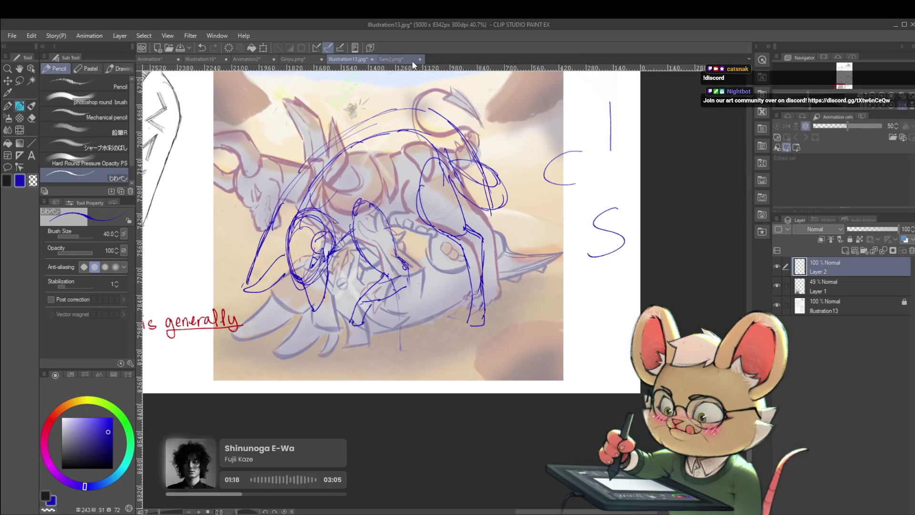
scroll(409, 292, "down", 2)
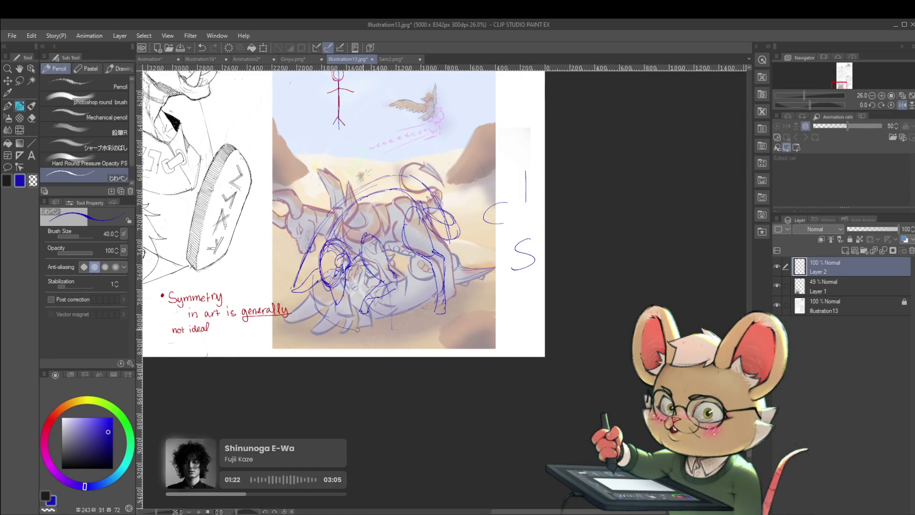
Draw blue strokes tracing the creature's lower body and lower edge, plus a short downward flow stroke.
left_click_drag(362, 334, 436, 292)
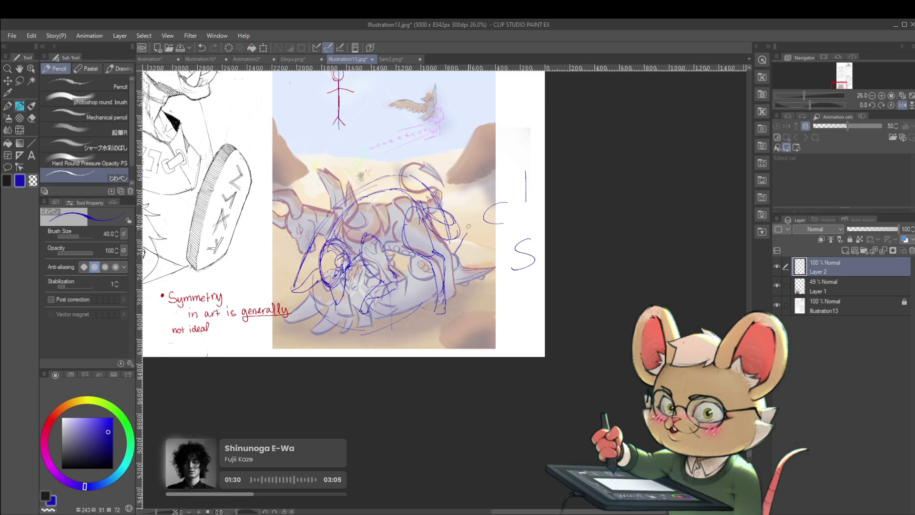
left_click_drag(467, 226, 468, 254)
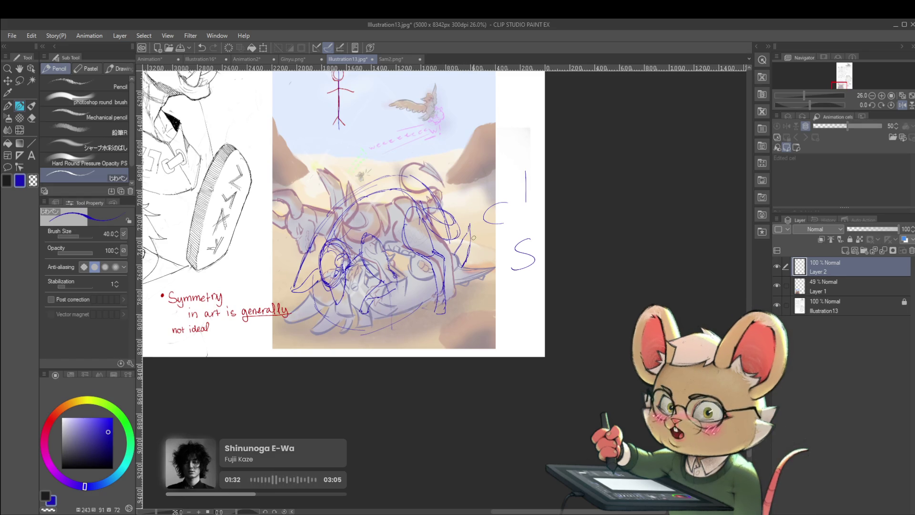
left_click_drag(443, 288, 373, 324)
scroll(331, 305, "up", 2)
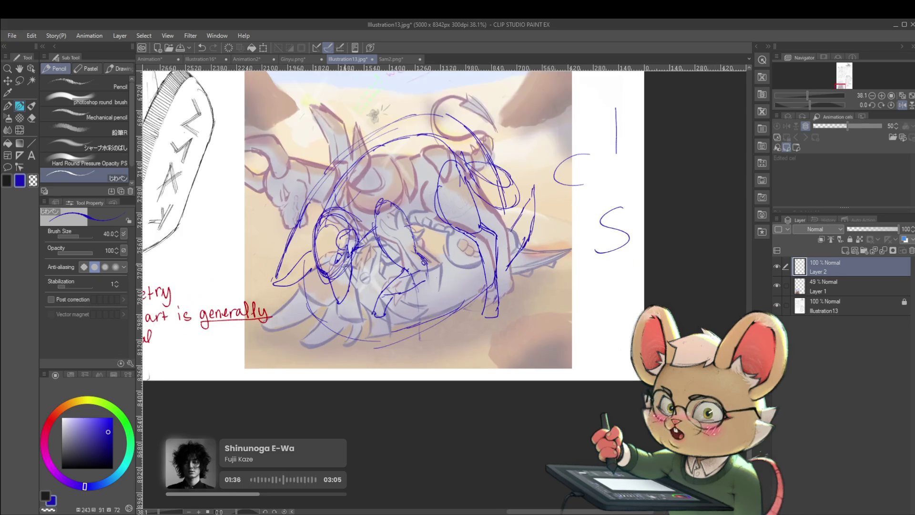
Add blue strokes along the creature's lower-left side, then zoom in on the dragon sketch.
left_click_drag(312, 272, 252, 286)
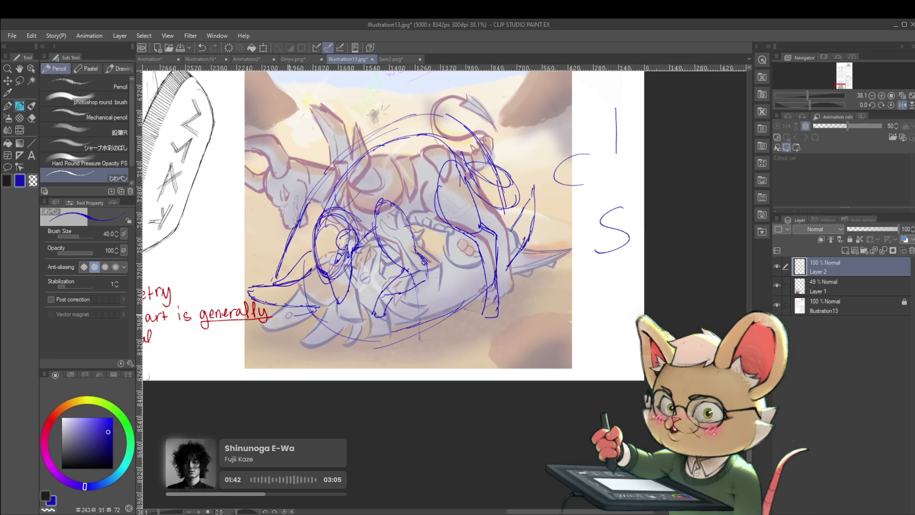
left_click_drag(317, 307, 279, 314)
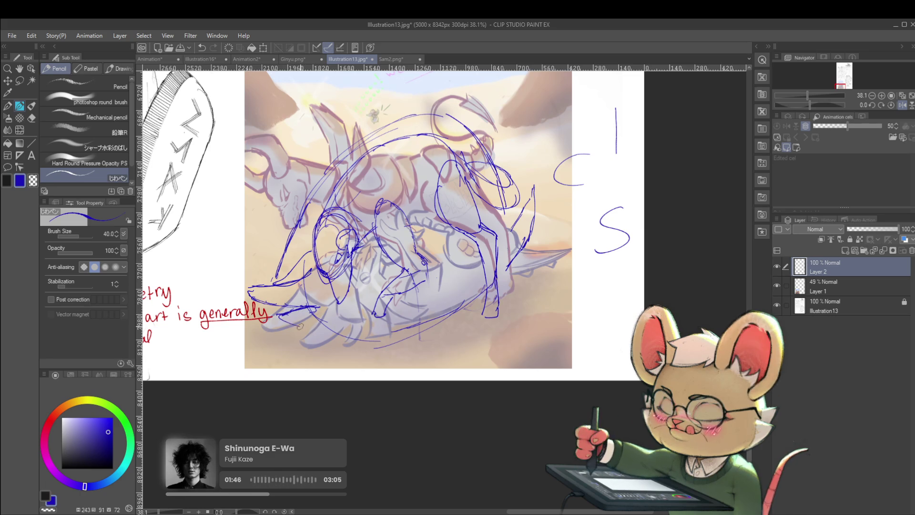
left_click_drag(288, 323, 333, 317)
scroll(337, 303, "down", 3)
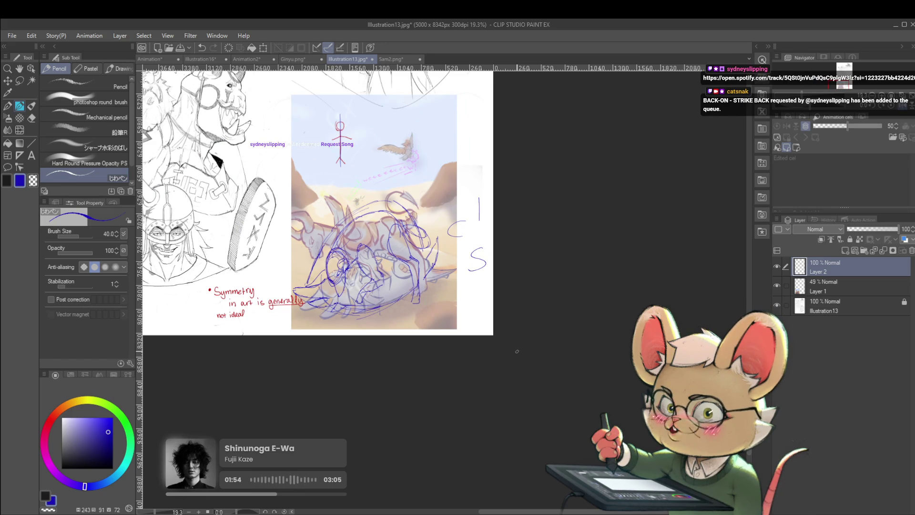
left_click(357, 270)
Hide and re-show the painting layer to check the blue strokes, then switch the colour to red.
left_click(778, 284)
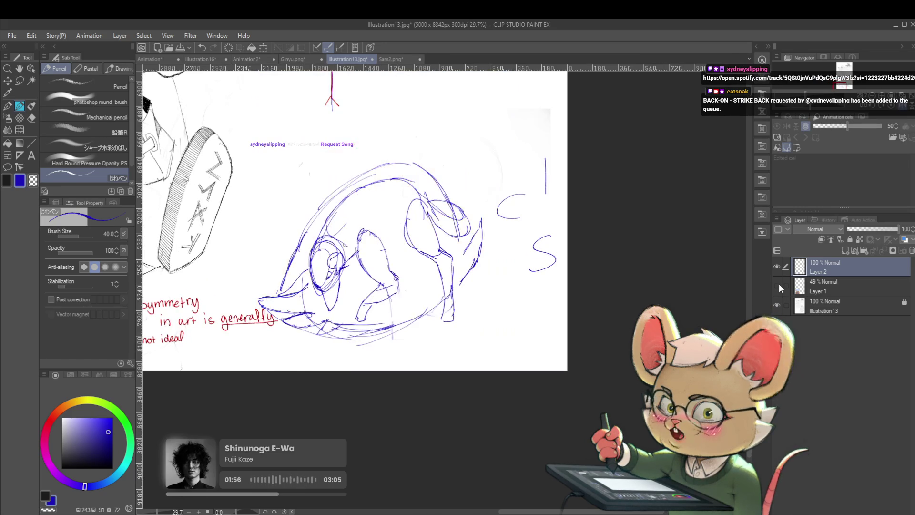
left_click(779, 285)
mouse_move(480, 150)
left_mouse_down()
mouse_move(526, 150)
mouse_move(499, 197)
mouse_move(570, 177)
left_mouse_up()
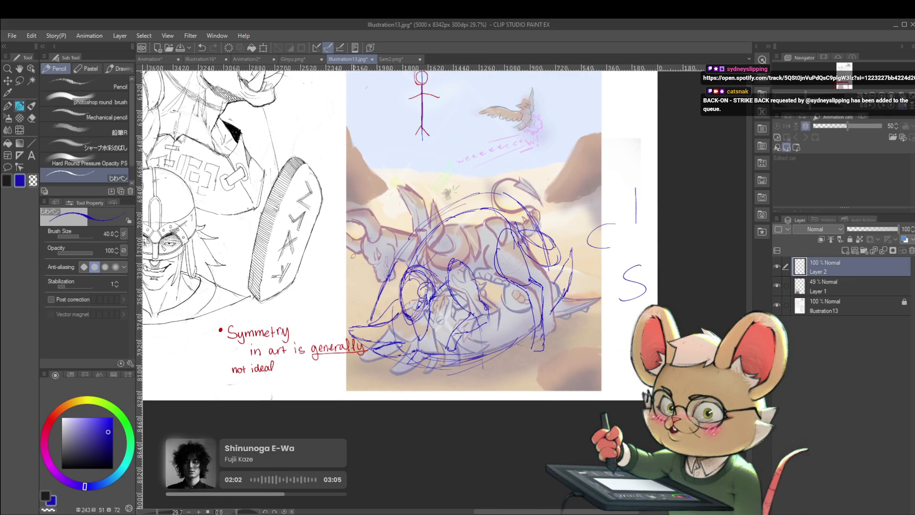
left_click(47, 422)
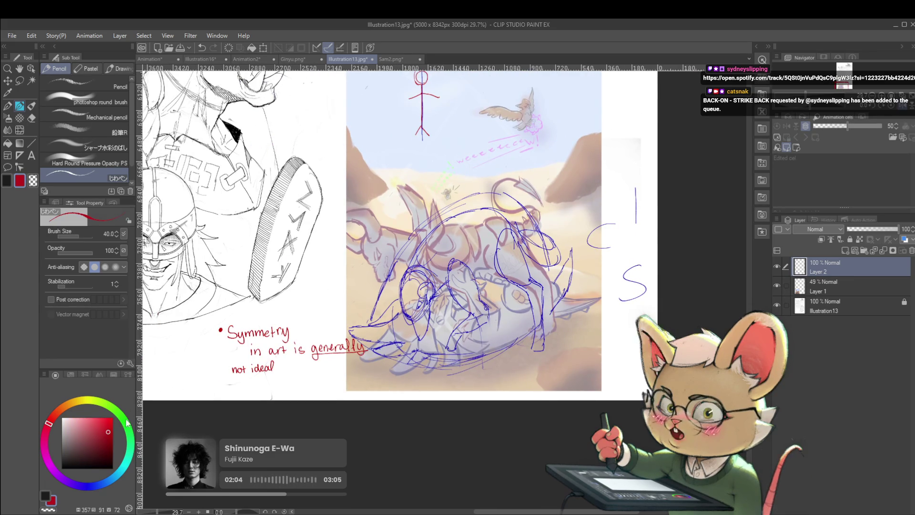
mouse_move(574, 170)
left_mouse_down()
mouse_move(455, 237)
mouse_move(366, 248)
left_mouse_up()
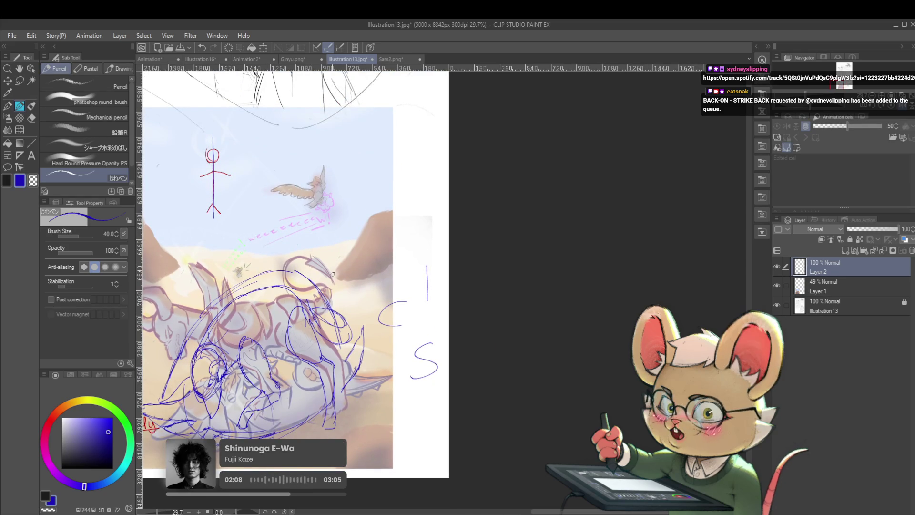
Sketch trial outlines of the right and left rock formations and two horizontal lines.
left_click_drag(377, 264, 424, 245)
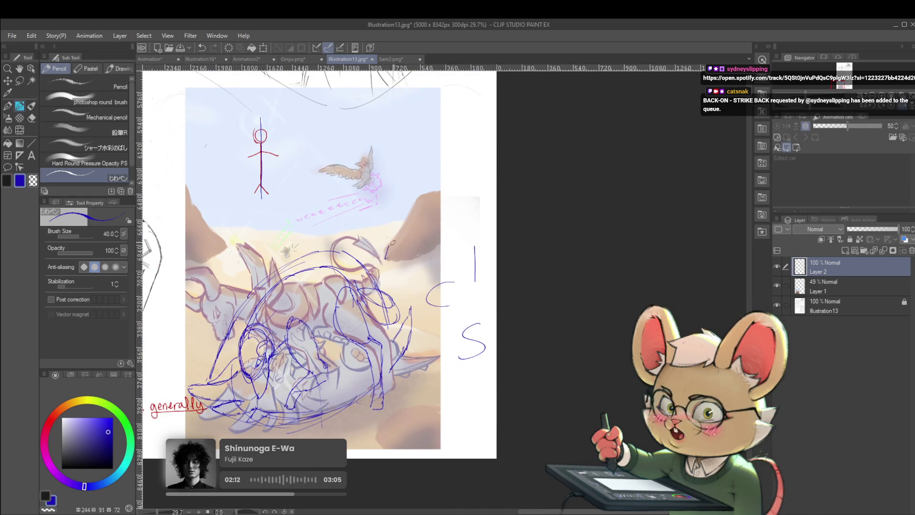
mouse_move(393, 237)
left_mouse_down()
mouse_move(414, 198)
mouse_move(442, 188)
left_mouse_up()
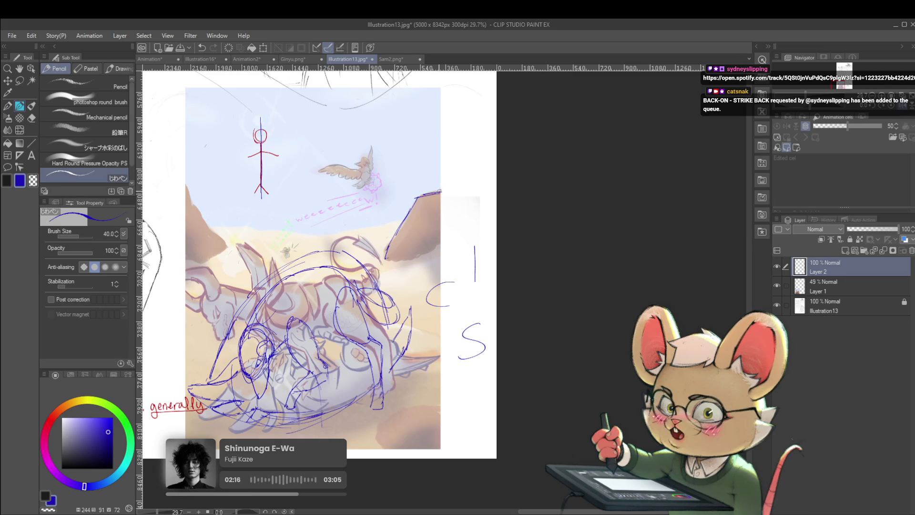
mouse_move(184, 185)
left_mouse_down()
mouse_move(219, 243)
mouse_move(198, 264)
mouse_move(179, 266)
left_mouse_up()
left_click_drag(184, 186, 445, 188)
left_click_drag(189, 263, 367, 257)
Undo all four trial strokes and eyedrop a pale cream colour from the painting.
key("ctrl+z")
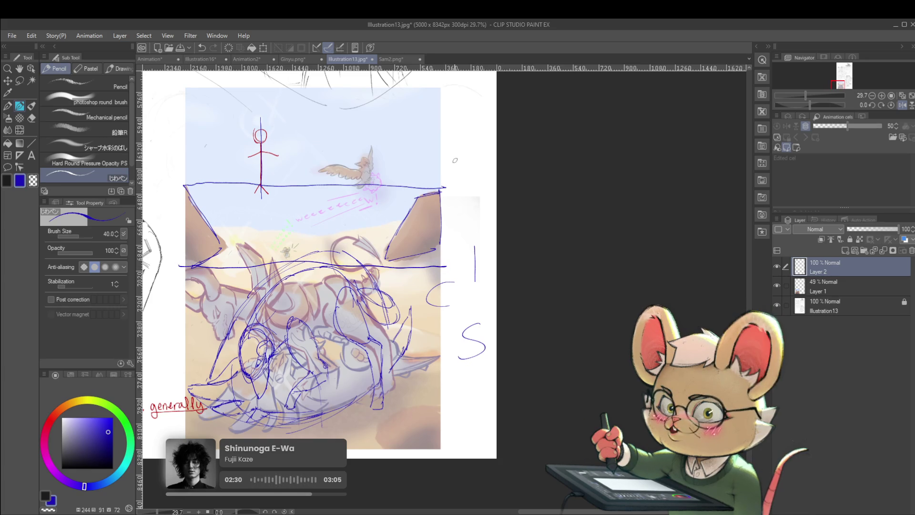
key("ctrl+z")
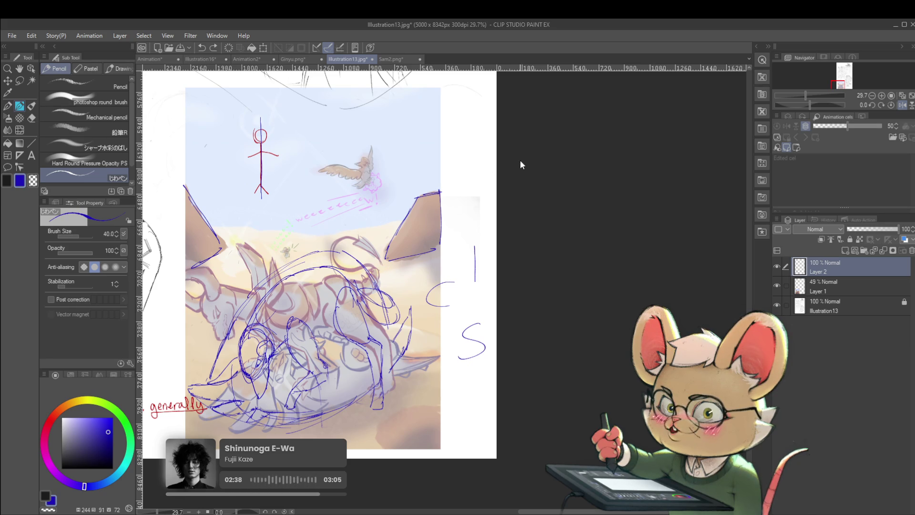
key("ctrl+z")
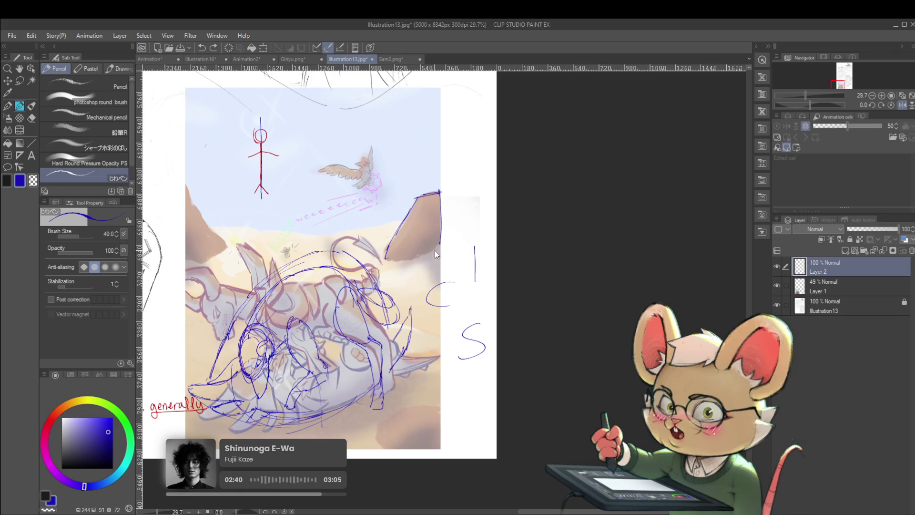
key("ctrl+z")
key("ctrl+z")
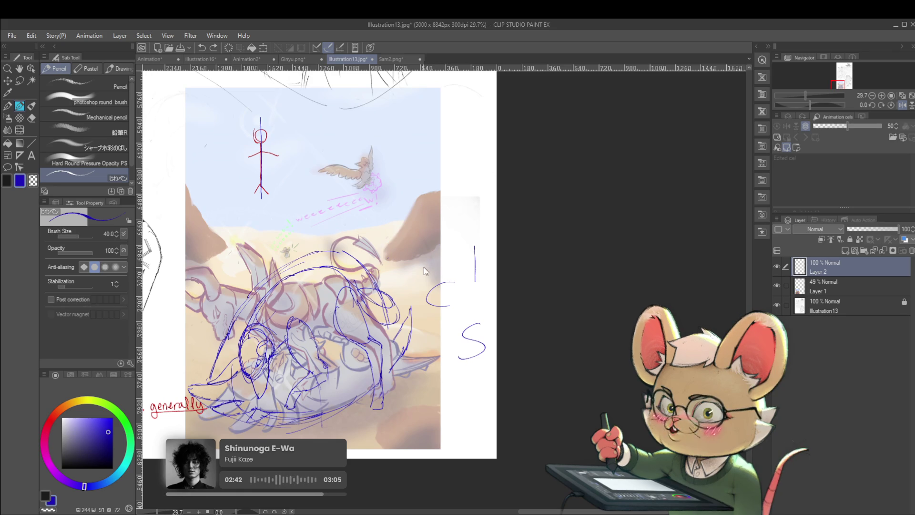
left_click(386, 238, "alt")
Choose the photoshop round brush and eyedrop the light sky blue from the painting's sky.
key("p")
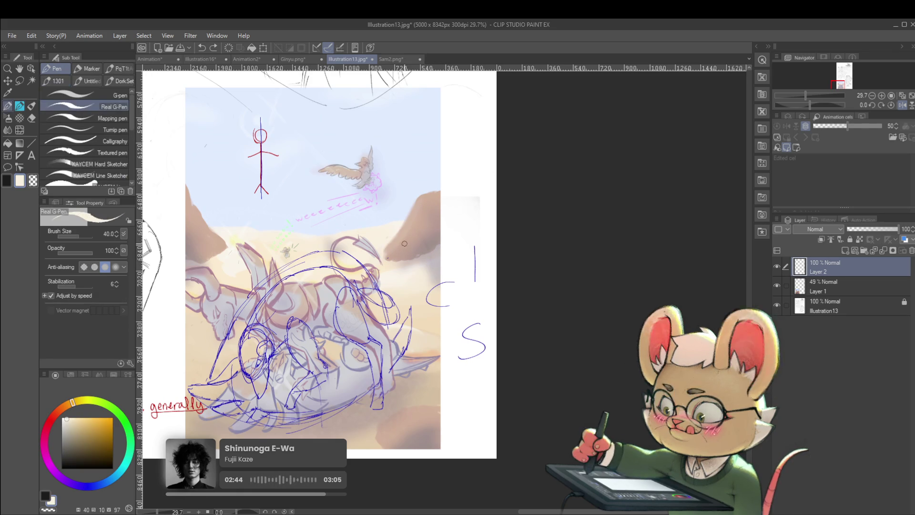
key("p")
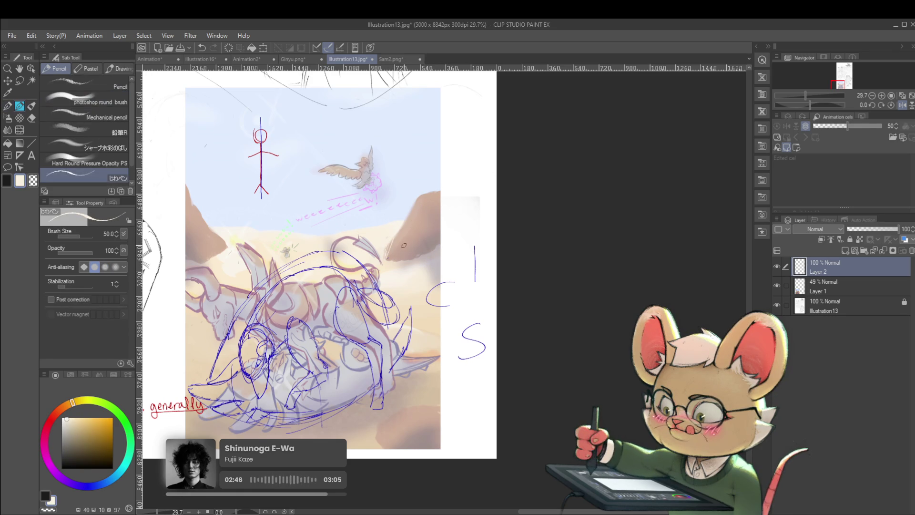
left_click(109, 102)
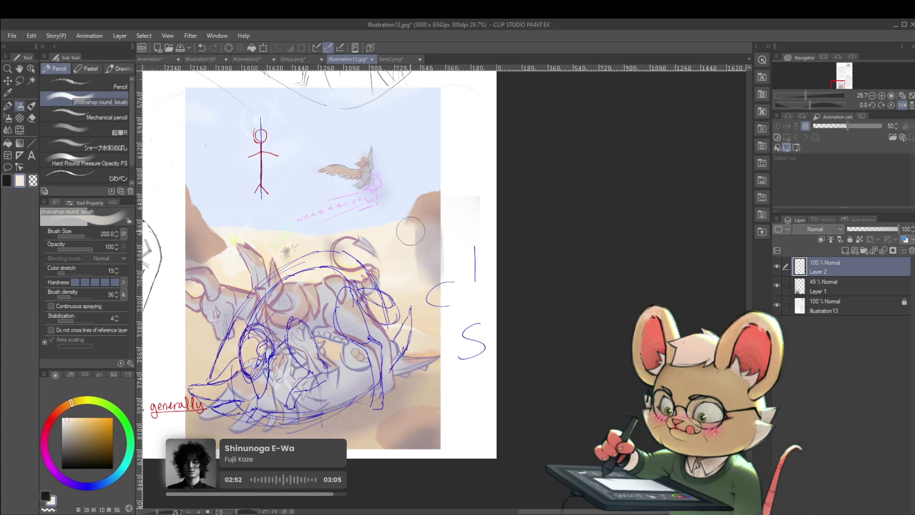
left_click(403, 203, "alt")
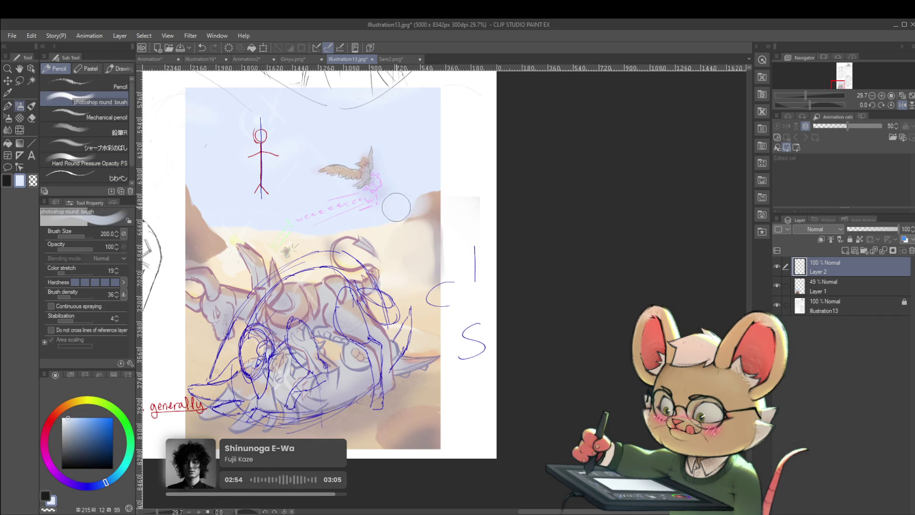
scroll(421, 202, "down", 2)
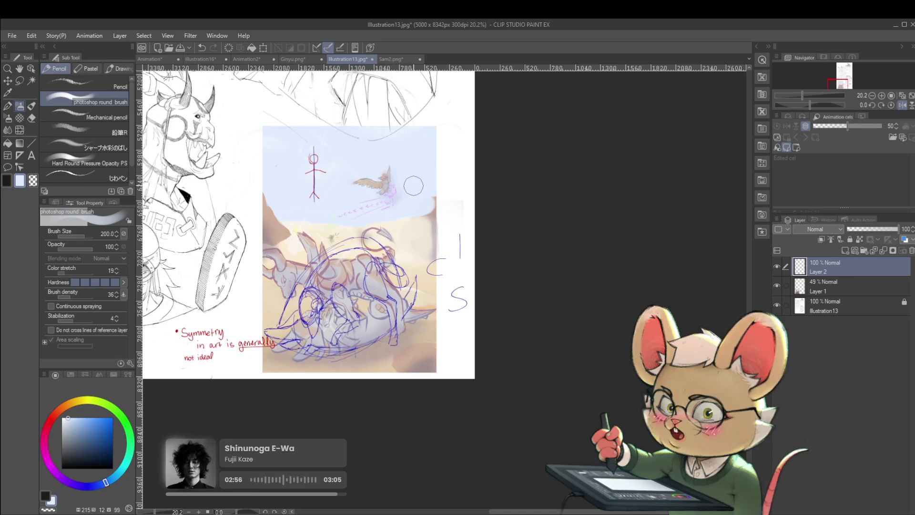
scroll(428, 168, "up", 3)
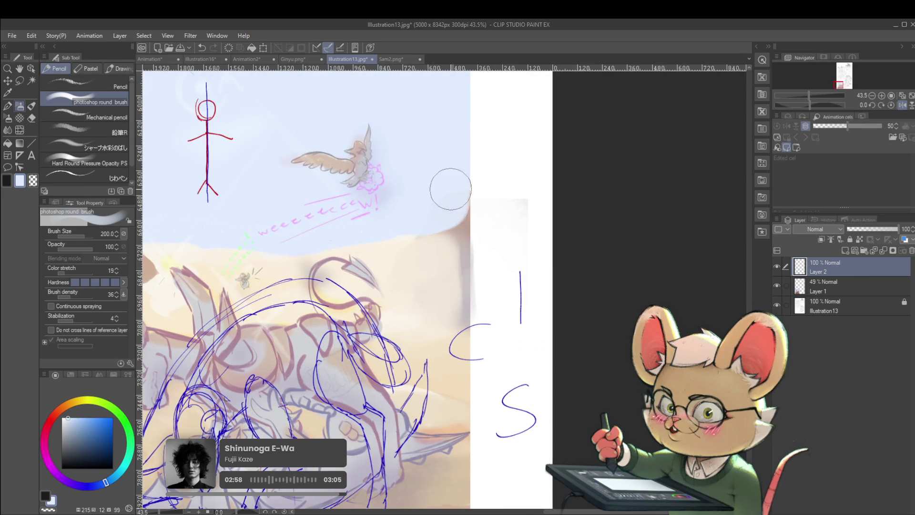
scroll(429, 201, "down", 3)
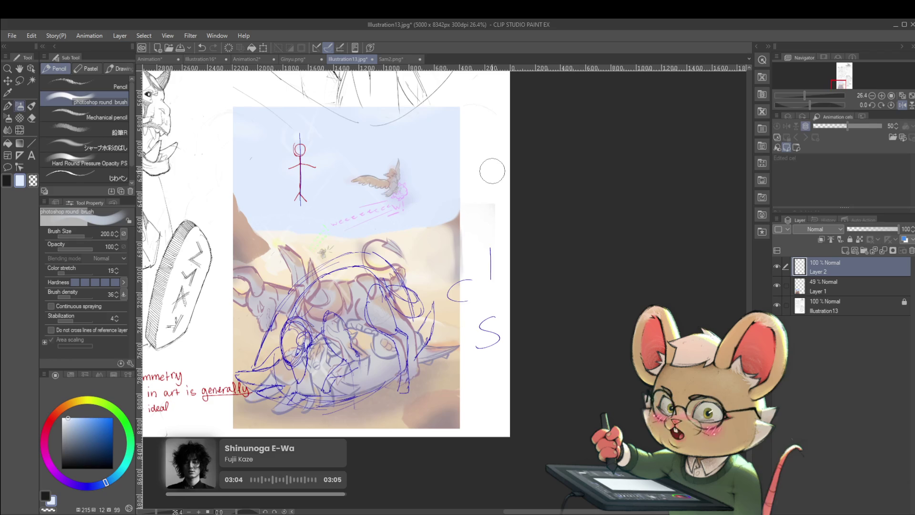
left_click_drag(479, 222, 499, 202)
key("p")
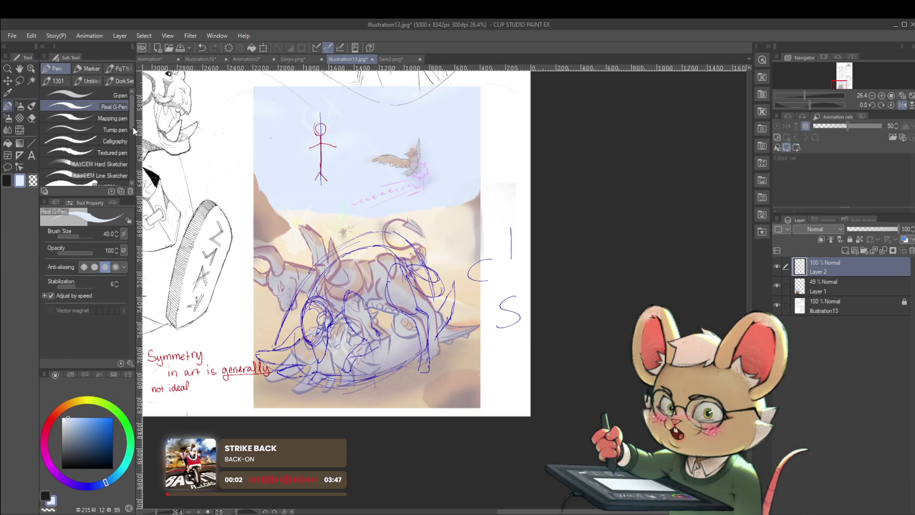
Select the じわペン soft pencil brush and zoom in on the dragon painting.
scroll(133, 133, "down", 2)
left_click_drag(133, 133, 133, 173)
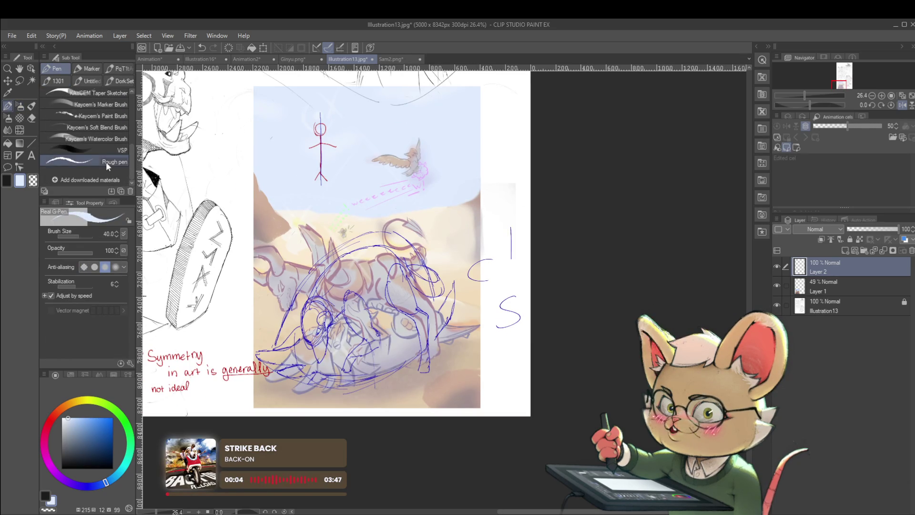
key("p")
left_click(115, 174)
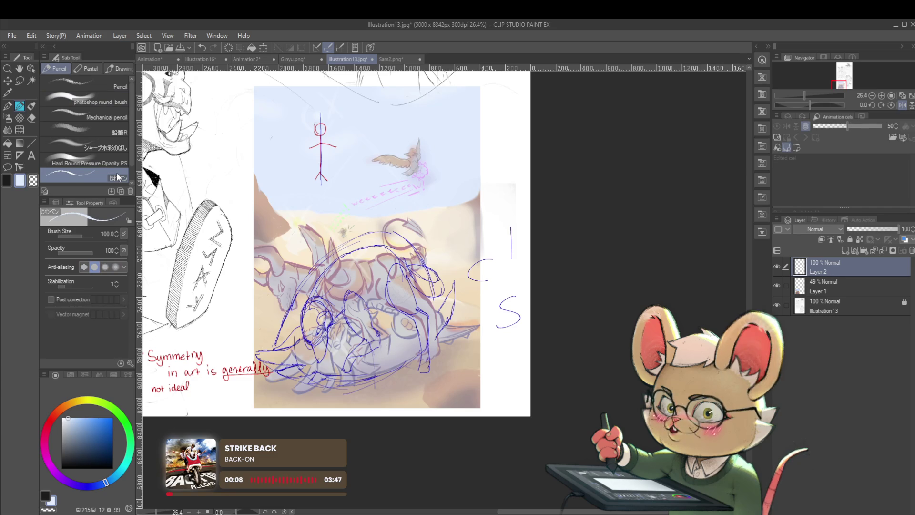
left_click_drag(460, 201, 409, 226)
mouse_move(404, 166)
left_mouse_down()
mouse_move(413, 172)
mouse_move(615, 86)
left_mouse_up()
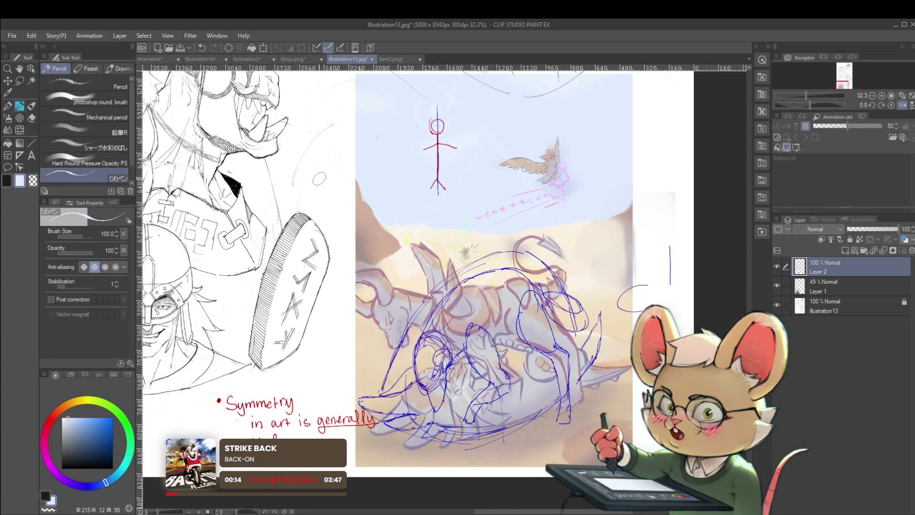
Try faint light-blue and white strokes over the dragon, undo both, and pick red.
left_click_drag(309, 193, 337, 149)
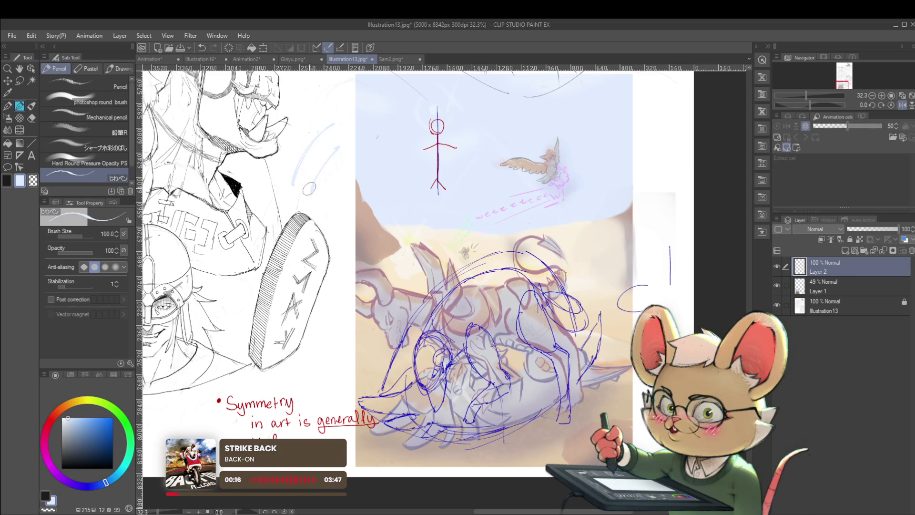
scroll(309, 167, "up", 1)
left_click_drag(335, 211, 353, 272)
key("ctrl+z")
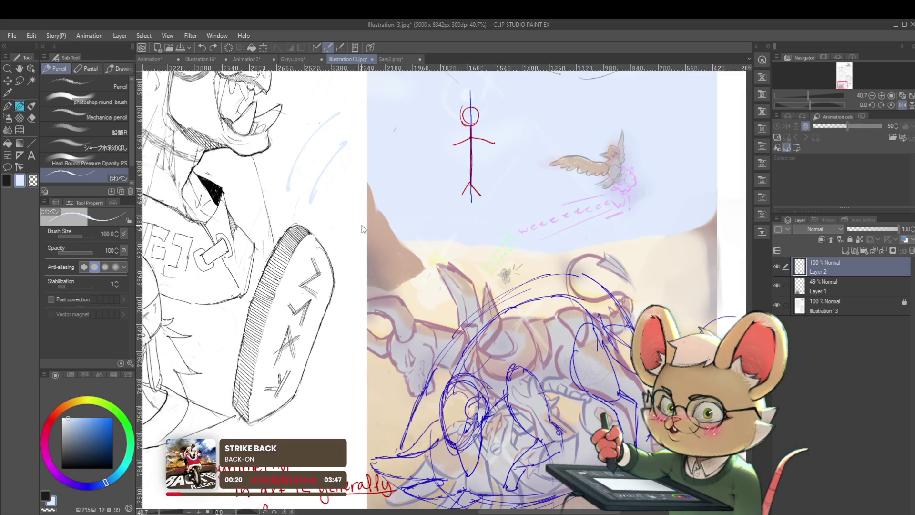
left_click_drag(361, 225, 258, 129)
left_click_drag(367, 257, 356, 339)
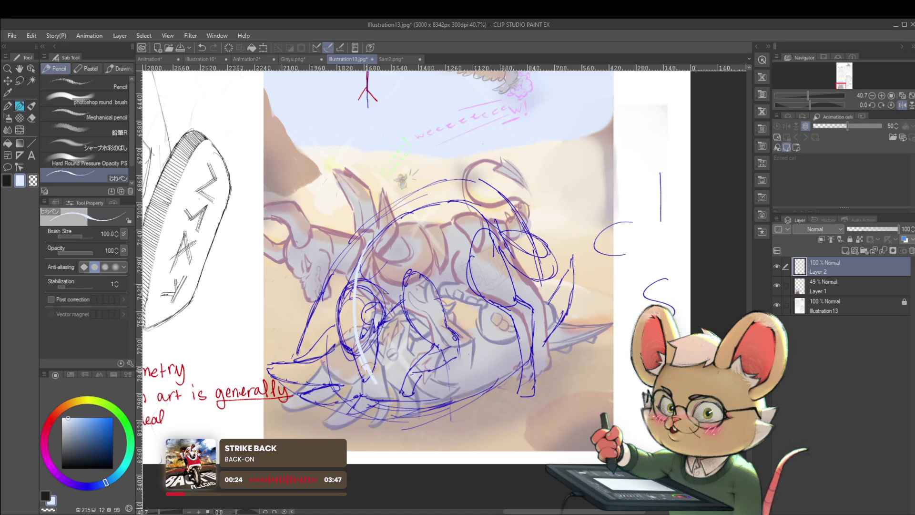
key("ctrl+z")
left_click(52, 417)
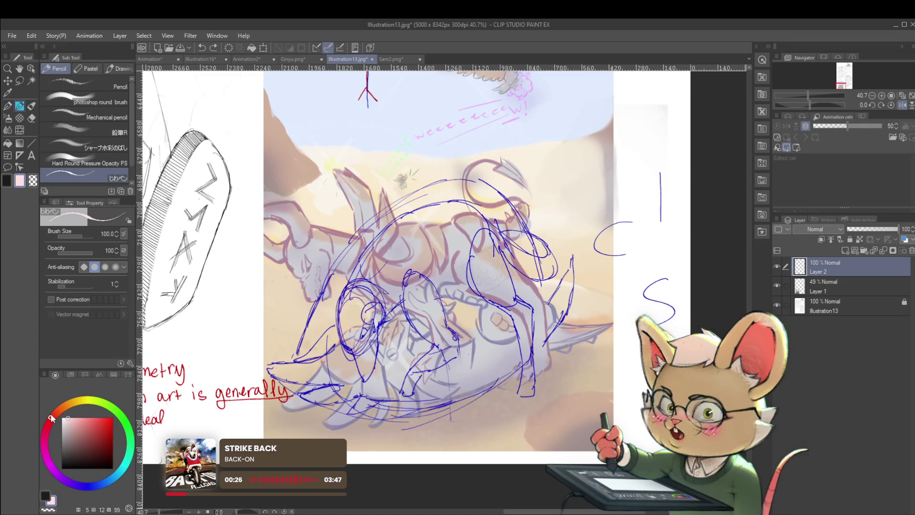
Draw red arrows down the dragon's left side, at the right, and an arc over it.
left_click(111, 429)
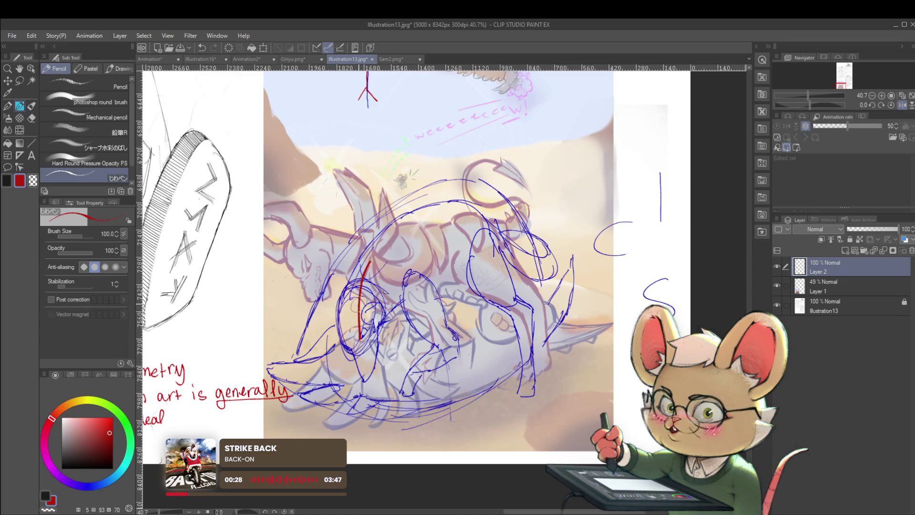
mouse_move(371, 371)
left_mouse_down()
mouse_move(375, 384)
mouse_move(458, 377)
mouse_move(487, 362)
left_mouse_up()
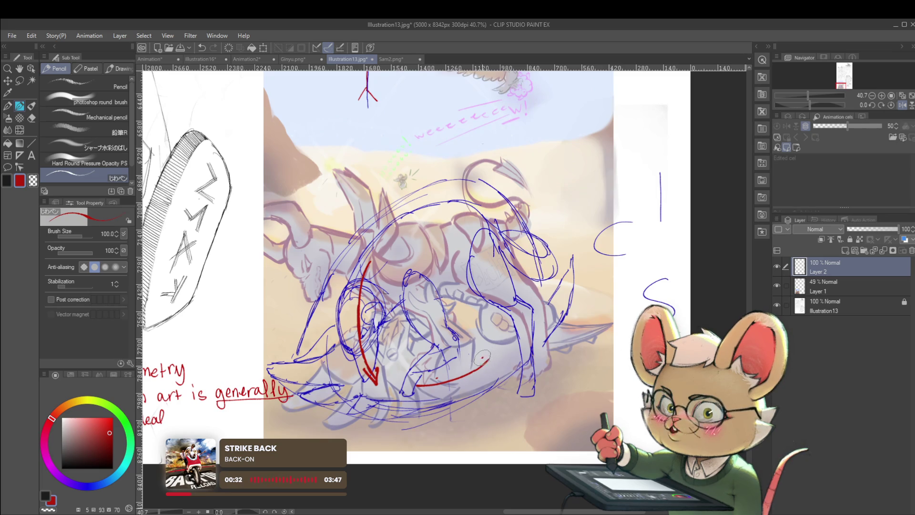
mouse_move(551, 308)
left_mouse_down()
mouse_move(576, 246)
mouse_move(578, 260)
left_mouse_up()
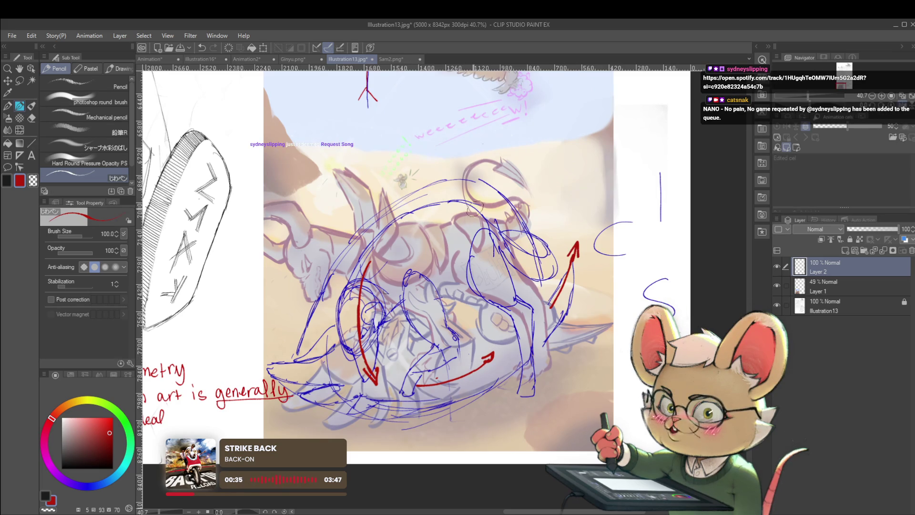
left_click_drag(475, 208, 403, 223)
key("ctrl+z")
left_click_drag(472, 204, 405, 222)
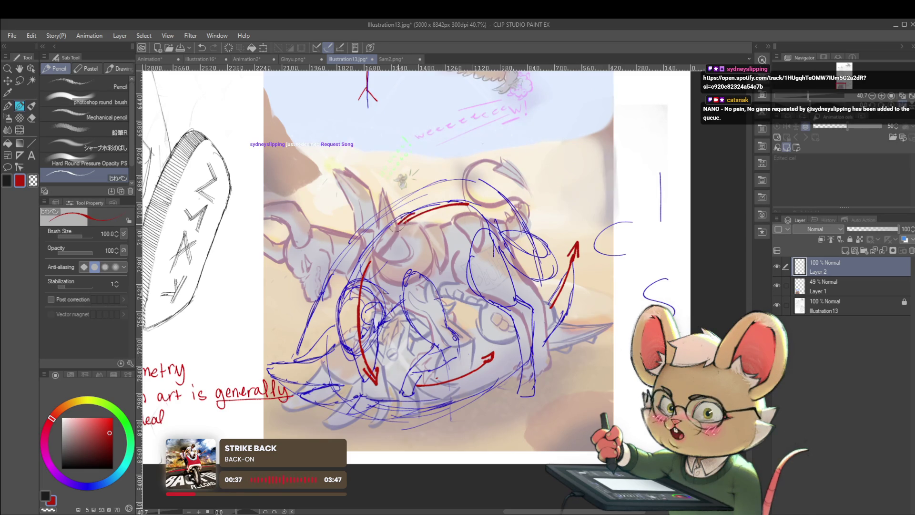
Try a long red stroke down the right side, then undo it and the arrowhead.
scroll(441, 207, "down", 3)
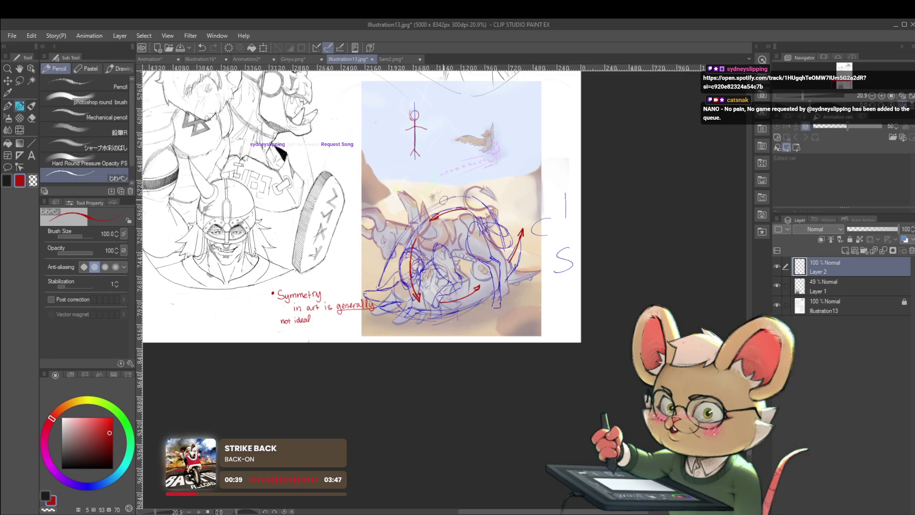
scroll(467, 238, "up", 2)
left_click_drag(474, 215, 497, 271)
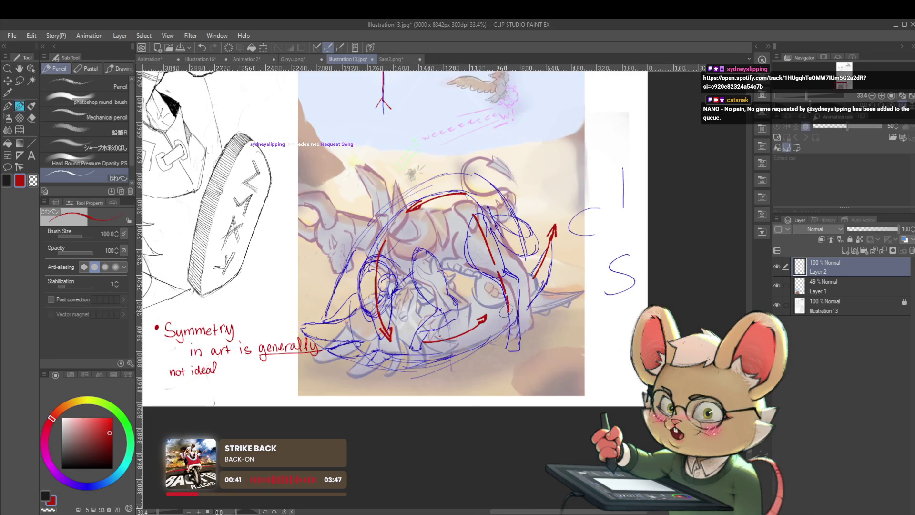
key("ctrl+z")
key("ctrl+z")
key("ctrl+z")
key("ctrl+z")
key("ctrl+z")
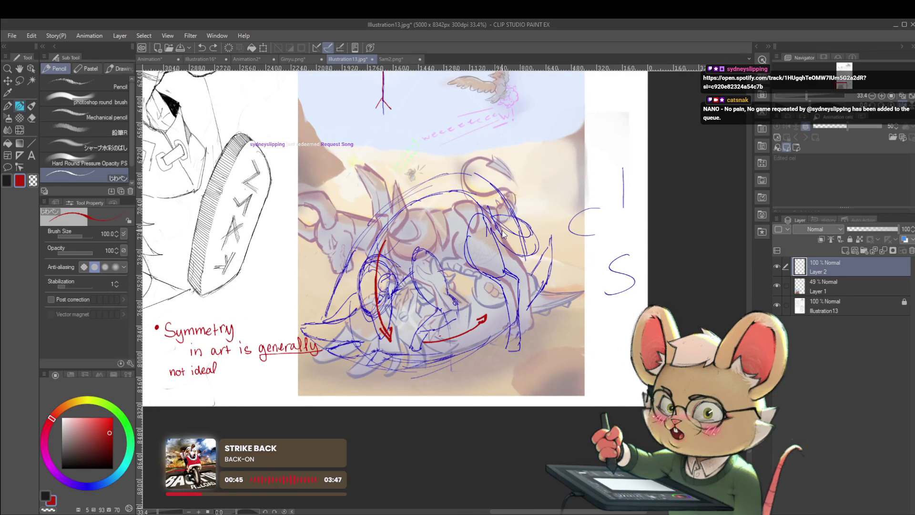
key("ctrl+z")
key("ctrl+z")
key("ctrl+z")
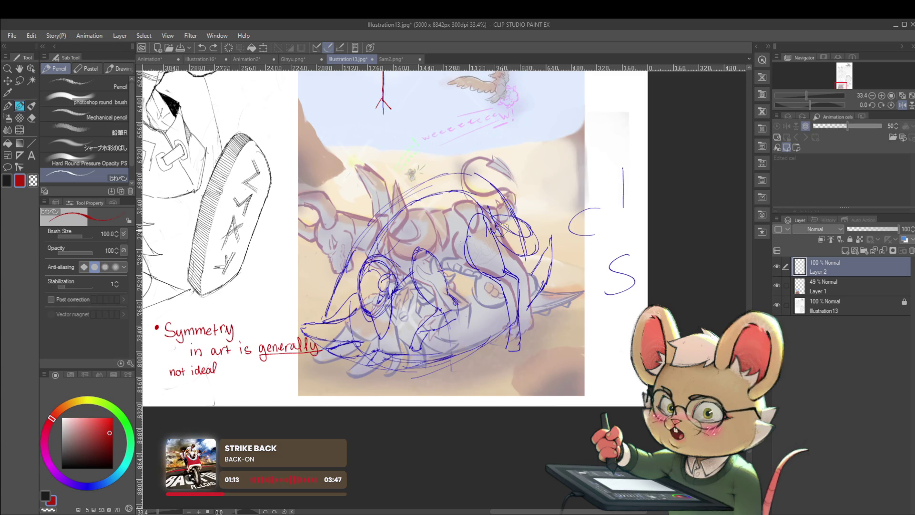
Shift the painting view down and left to review the dragon's blue flow lines.
left_click_drag(500, 229, 447, 301)
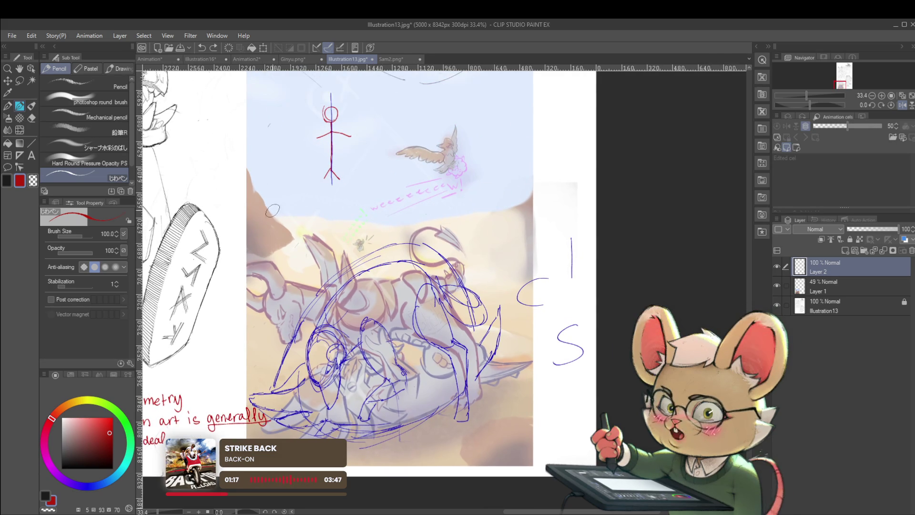
Paint the lower-right corner with a 250-size brush, first in light tan, then greyish brown.
left_click(278, 227, "alt")
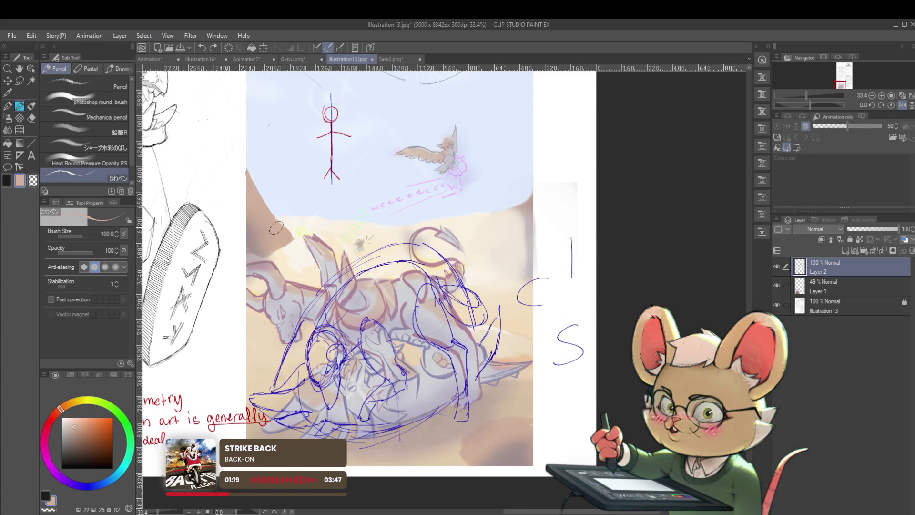
scroll(290, 210, "down", 3)
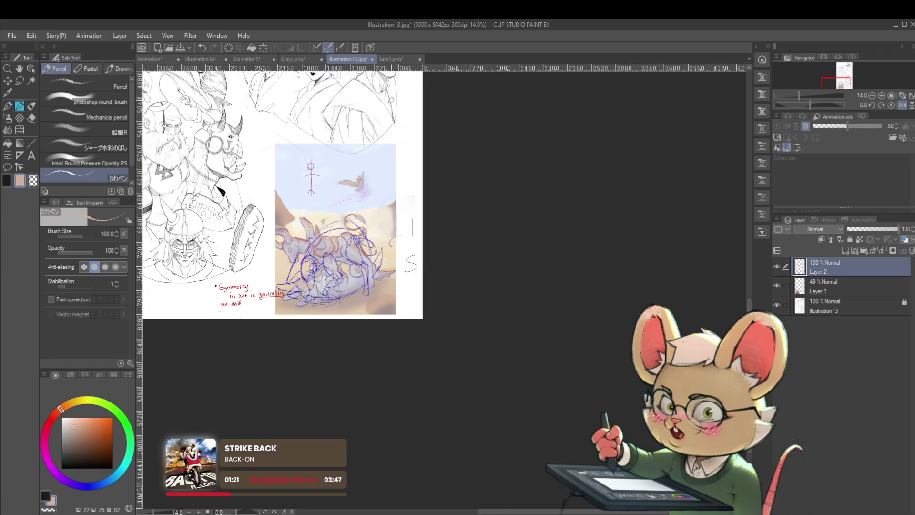
scroll(384, 216, "up", 2)
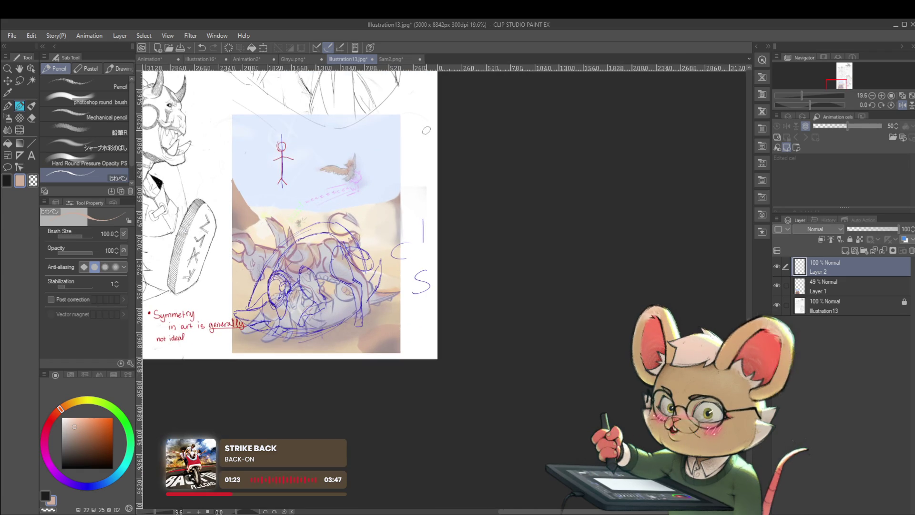
key("bracketright")
key("bracketright")
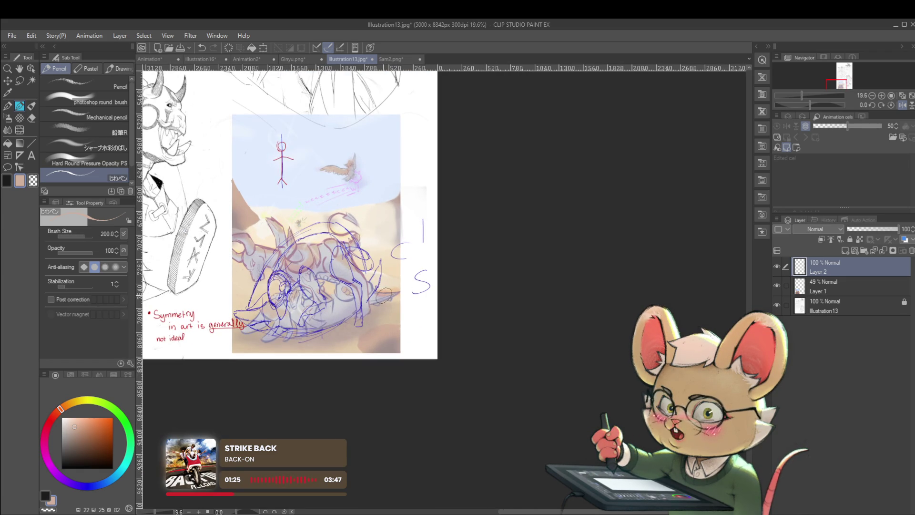
mouse_move(362, 325)
left_mouse_down()
mouse_move(355, 353)
mouse_move(381, 343)
mouse_move(367, 334)
mouse_move(390, 299)
mouse_move(375, 313)
left_mouse_up()
left_click(391, 336, "alt")
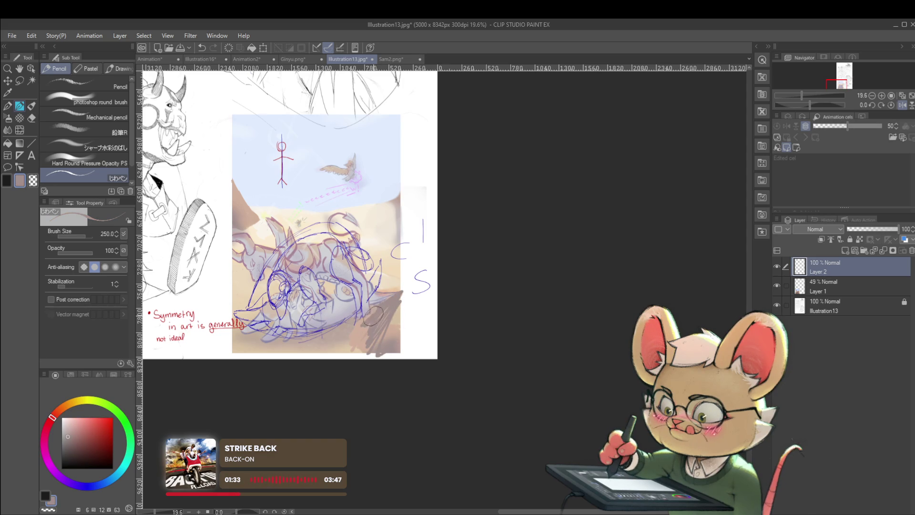
left_click_drag(353, 344, 372, 324)
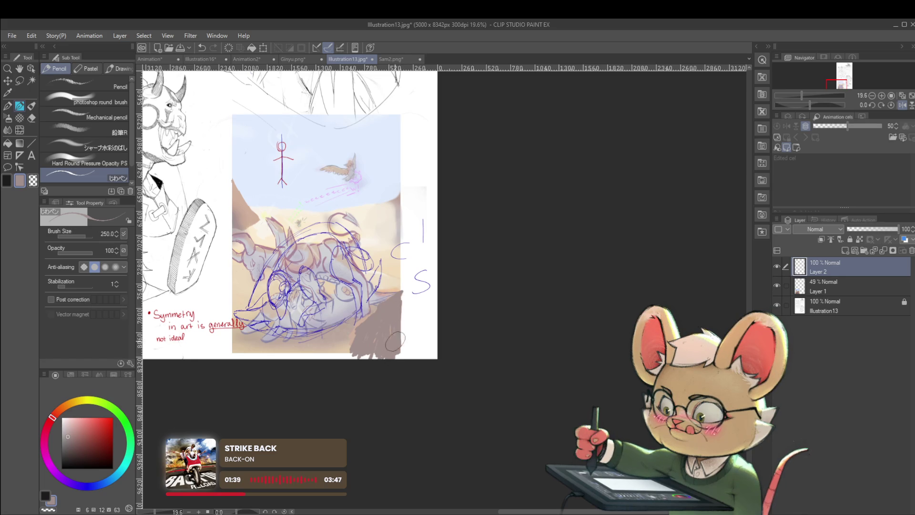
scroll(404, 335, "down", 2)
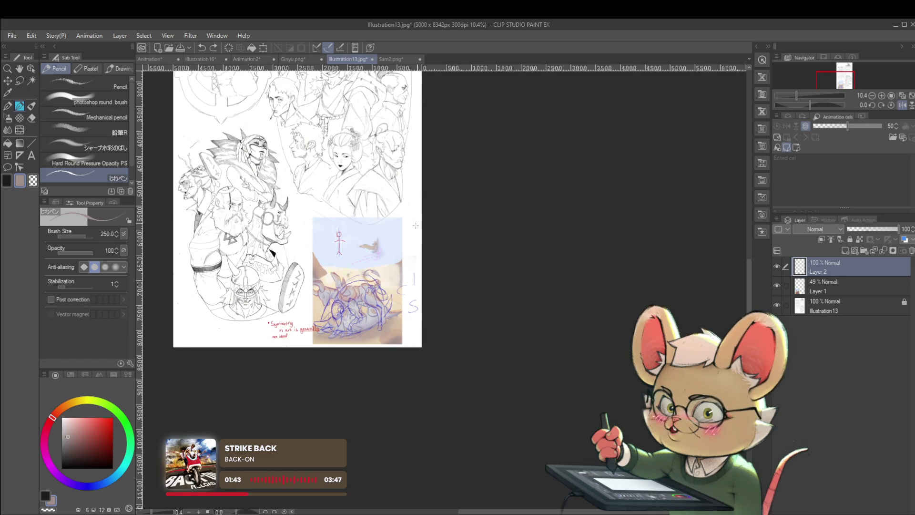
With brush size 70 and the canvas mirrored, paint a small brown rock on the horizon.
scroll(386, 261, "up", 3)
key("bracketleft")
key("bracketleft")
key("bracketleft")
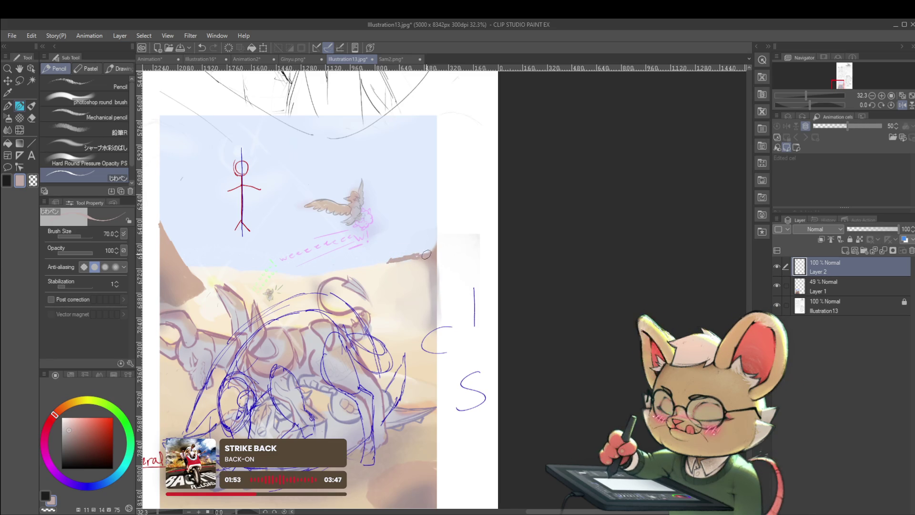
scroll(426, 255, "down", 3)
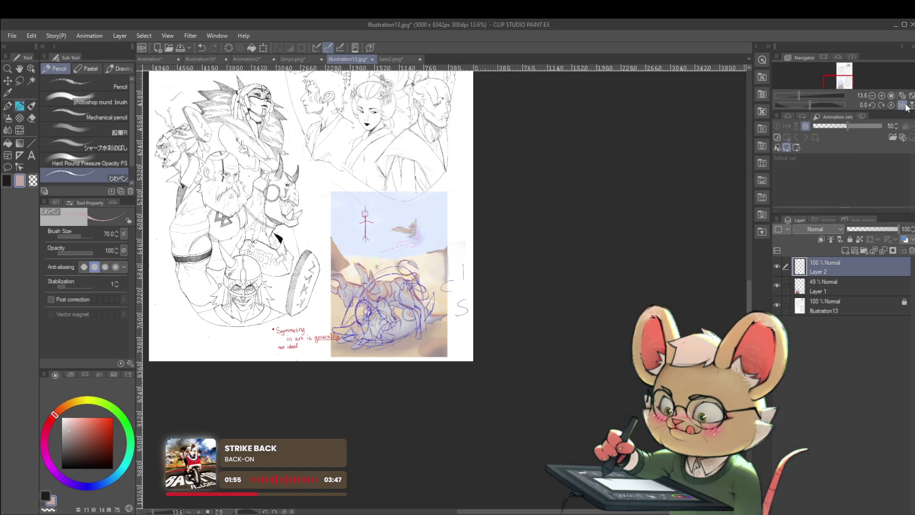
left_click(903, 105)
scroll(518, 252, "up", 2)
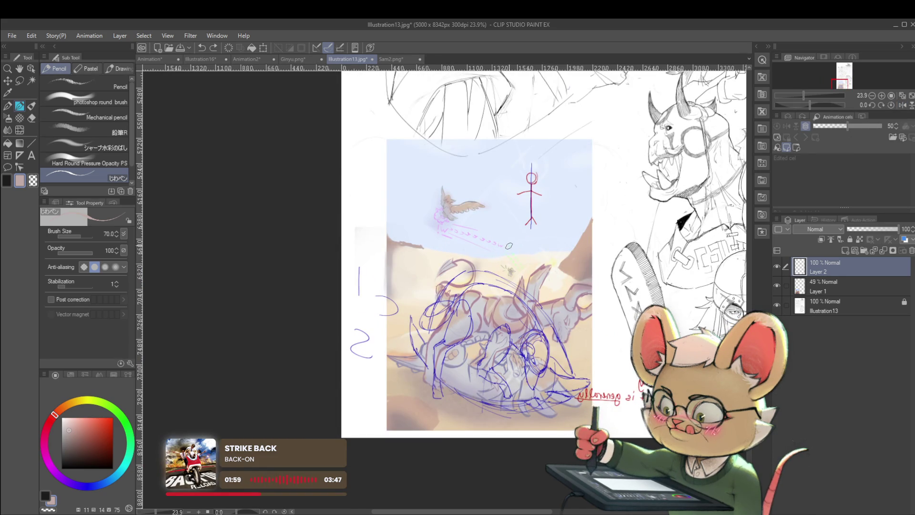
mouse_move(512, 242)
left_mouse_down()
mouse_move(534, 243)
mouse_move(515, 251)
left_mouse_up()
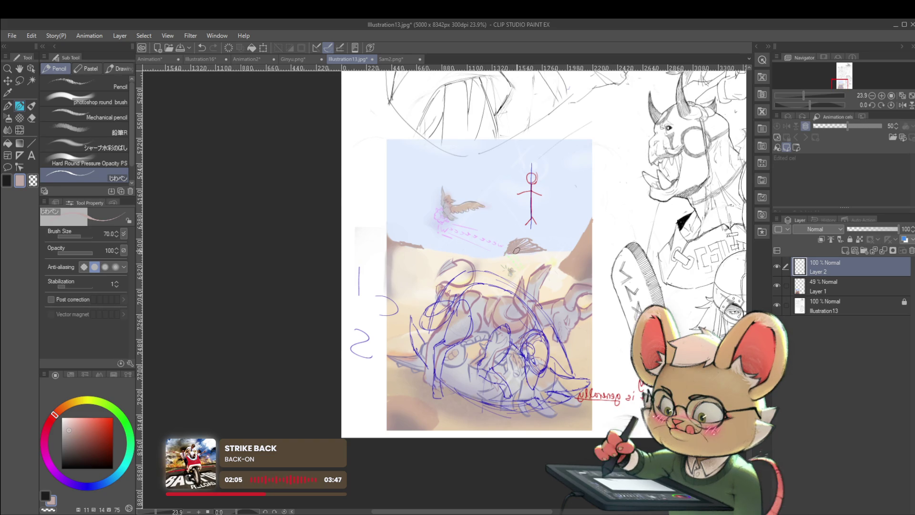
left_click(553, 241, "alt")
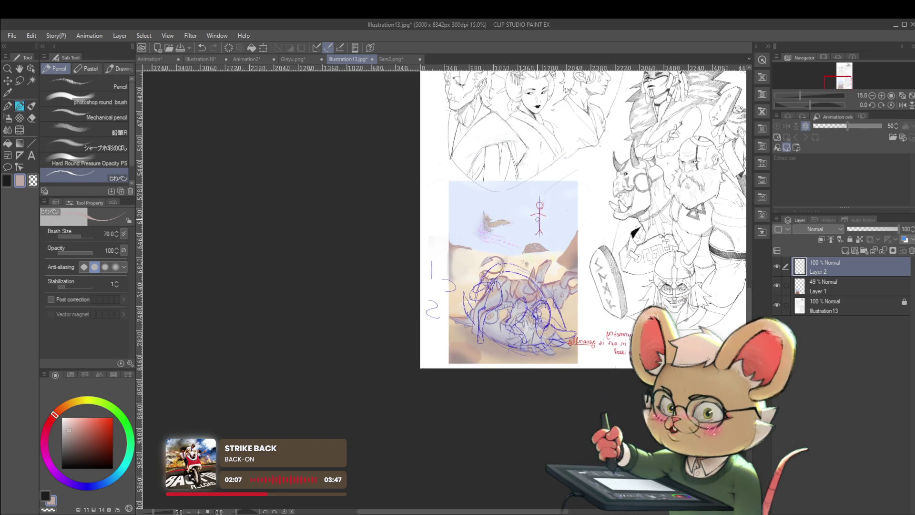
left_click(899, 107)
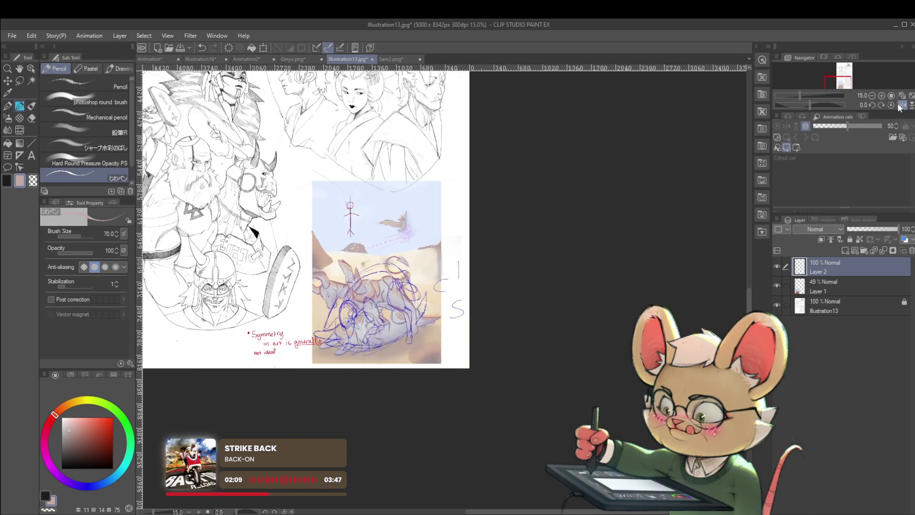
scroll(431, 243, "up", 1)
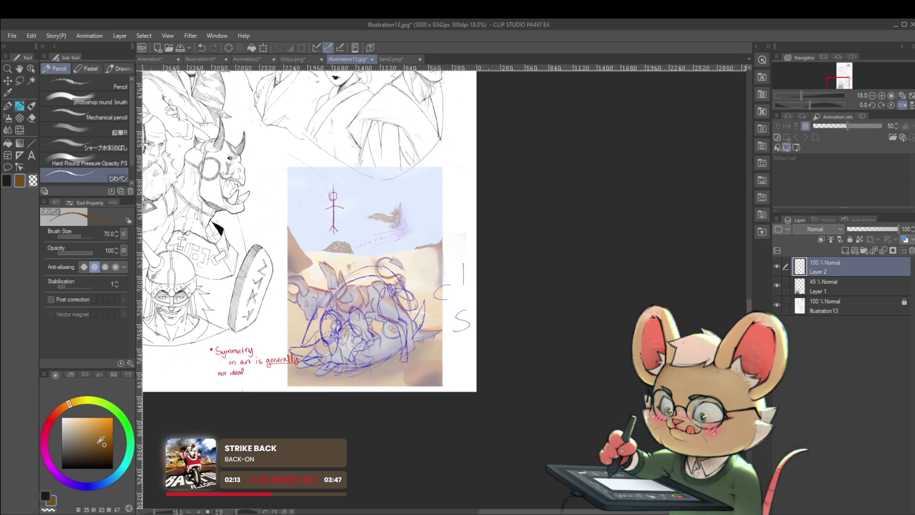
Paint brown and then peach strokes over the word 'generally', undoing each one.
mouse_move(284, 333)
left_mouse_down()
mouse_move(312, 376)
mouse_move(289, 383)
left_mouse_up()
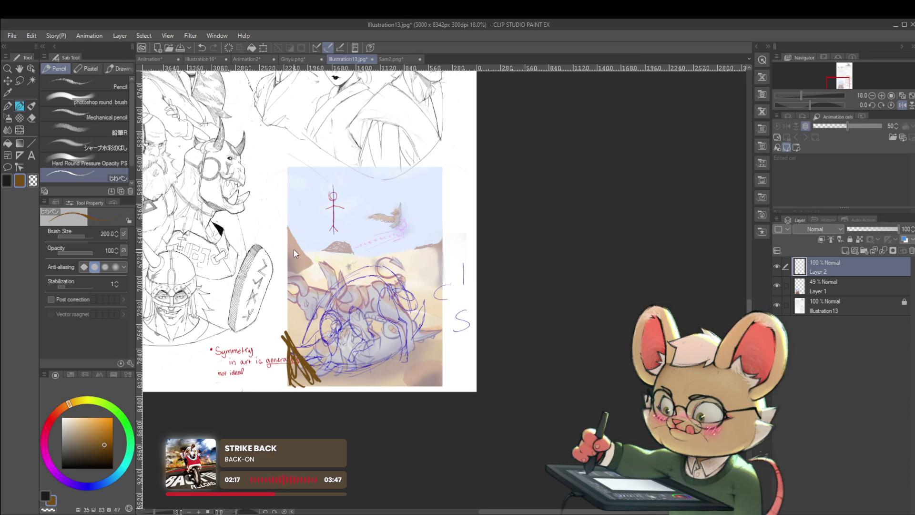
key("ctrl+z")
key("ctrl+z")
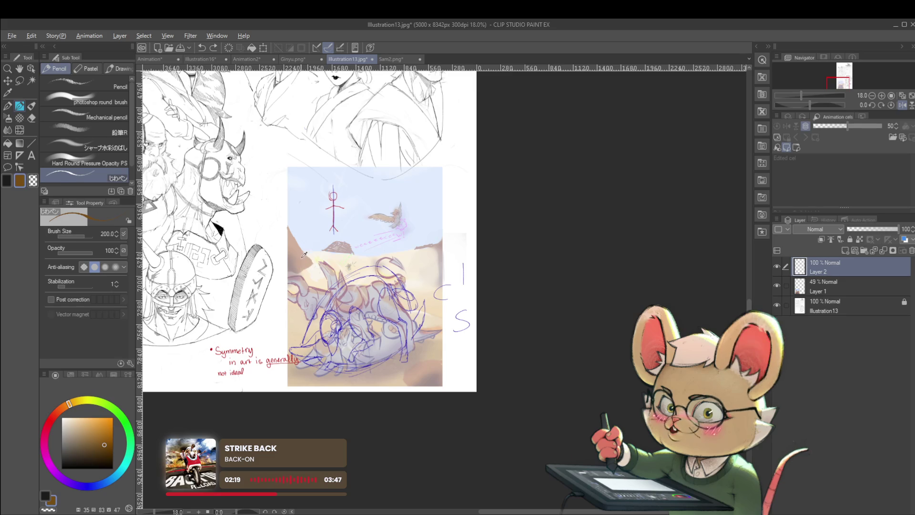
left_click(286, 261, "alt")
left_click_drag(292, 361, 289, 346)
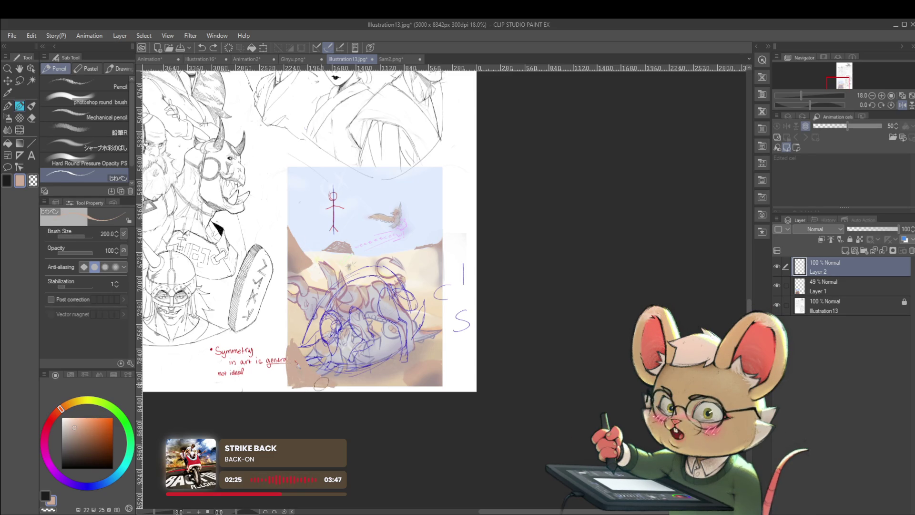
key("ctrl+z")
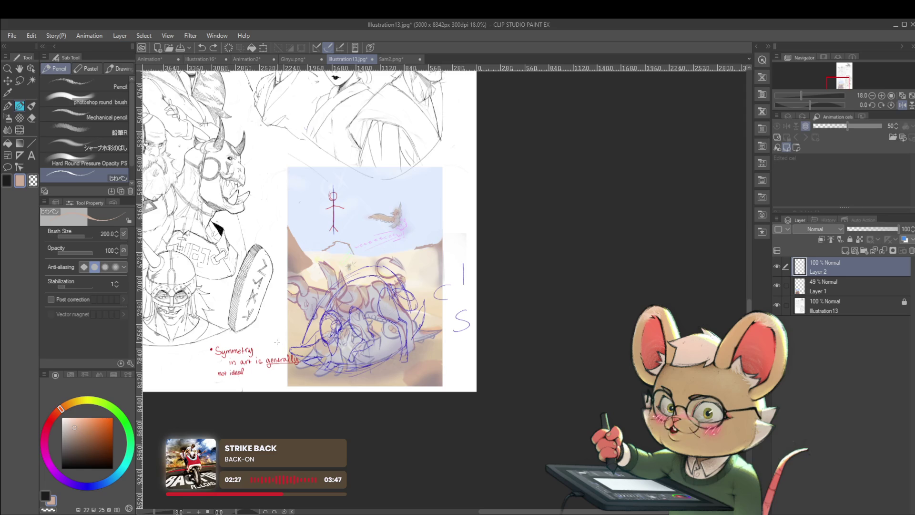
Shift the drawing colour to a deeper red and zoom in beside the note.
scroll(412, 200, "up", 2)
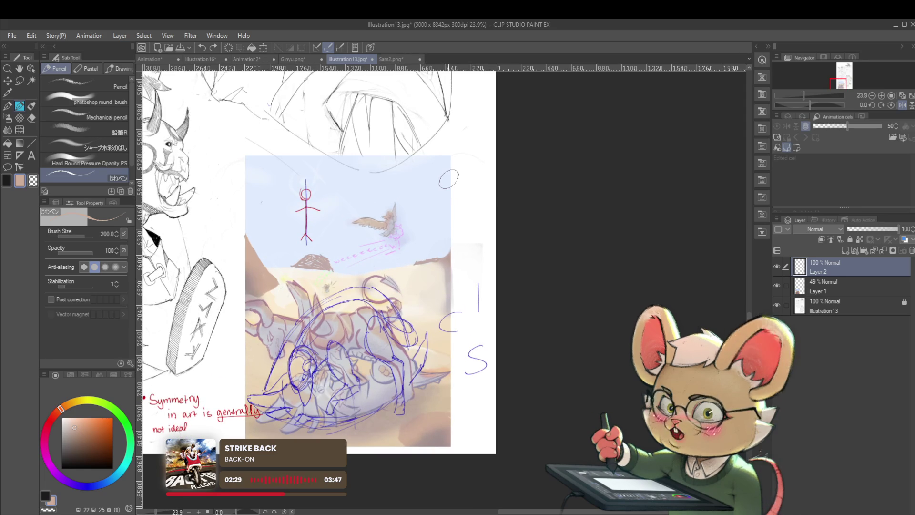
left_click_drag(448, 179, 548, 123)
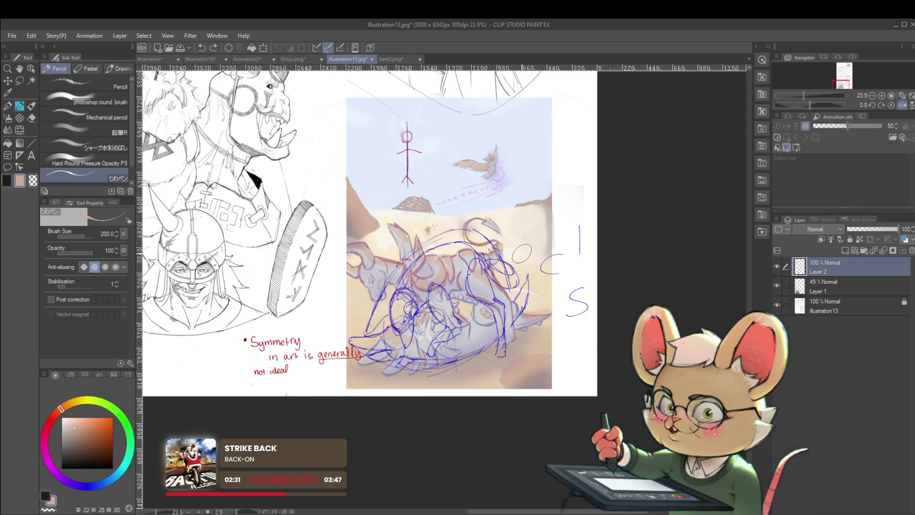
left_click(51, 419)
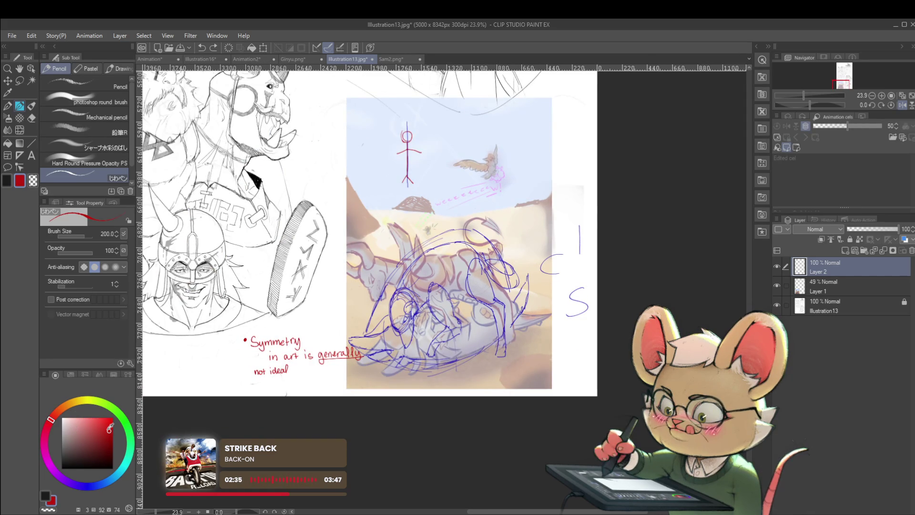
left_click(352, 172)
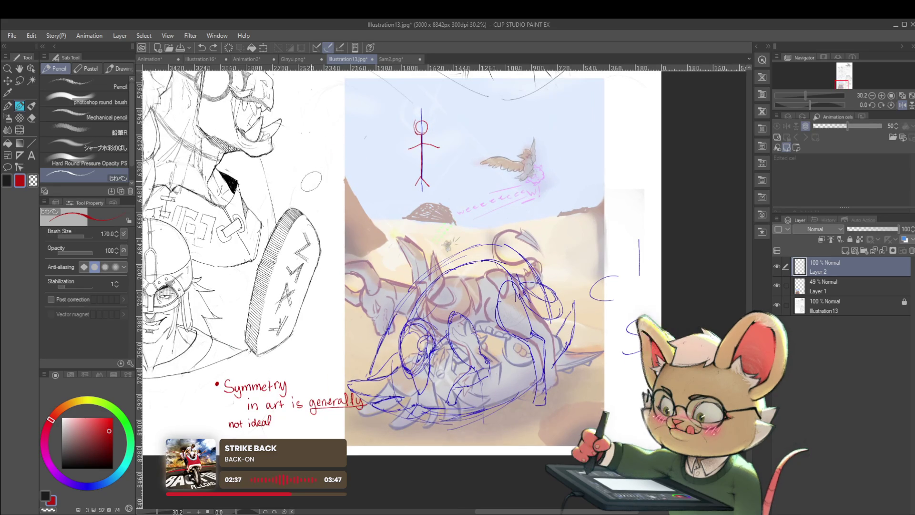
With a smaller brush, handwrite '• foreground', '↳ mid', '↳ back' with ditto marks in red, then zoom out.
scroll(311, 204, "up", 1)
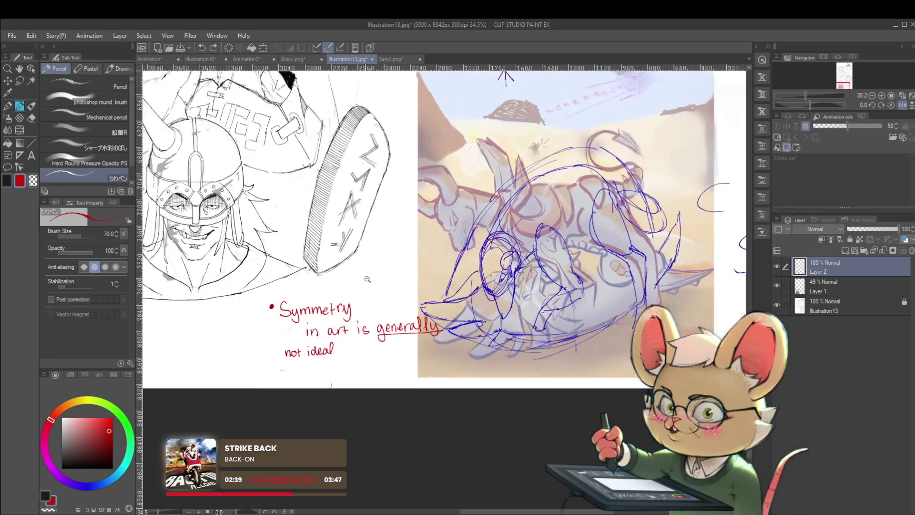
key("bracketleft")
key("bracketleft")
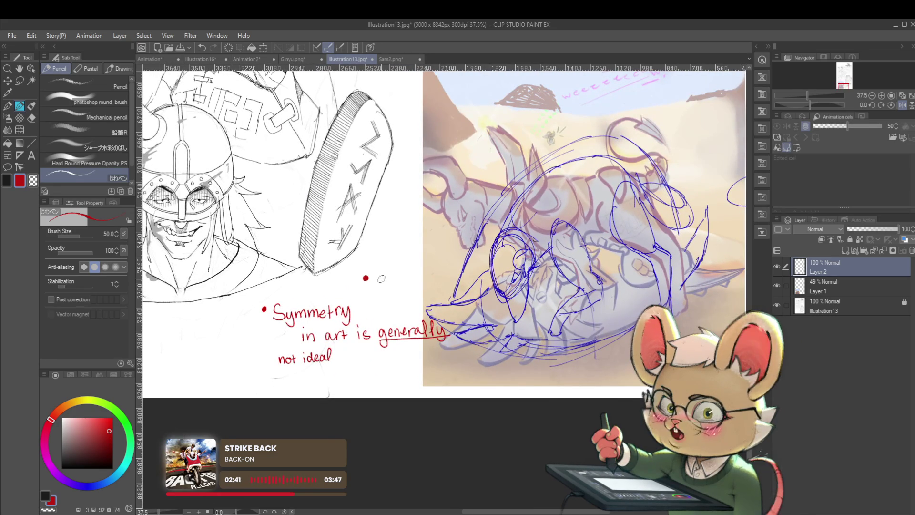
mouse_move(382, 269)
left_mouse_down()
mouse_move(376, 287)
mouse_move(448, 275)
mouse_move(459, 265)
left_mouse_up()
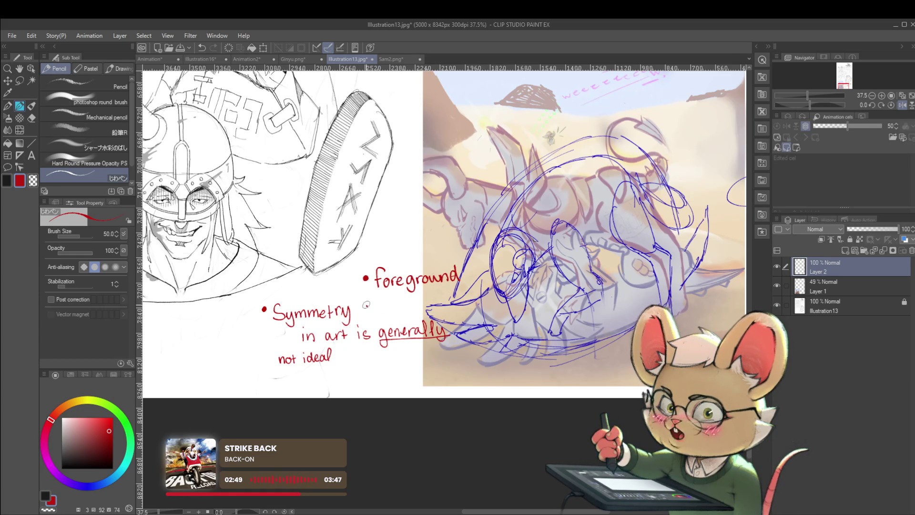
left_click_drag(387, 306, 467, 294)
left_click_drag(387, 324, 411, 280)
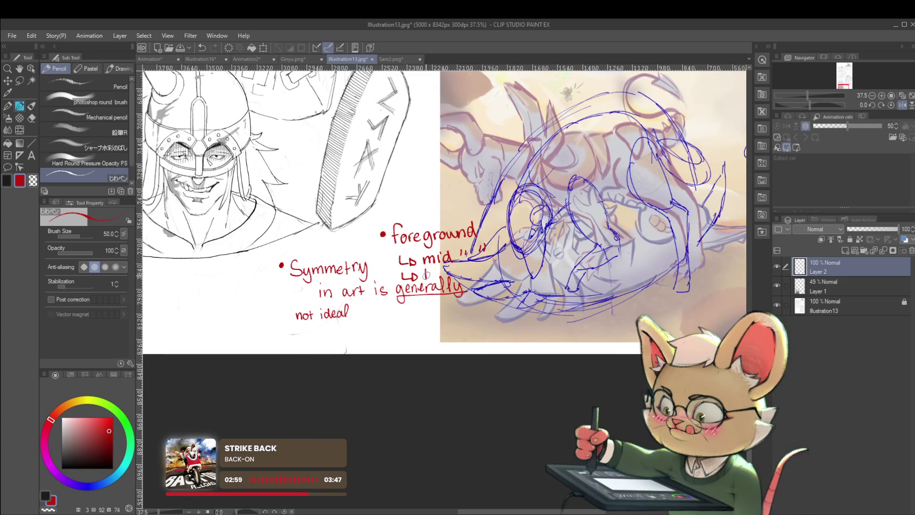
left_click_drag(426, 271, 491, 268)
scroll(497, 225, "down", 3)
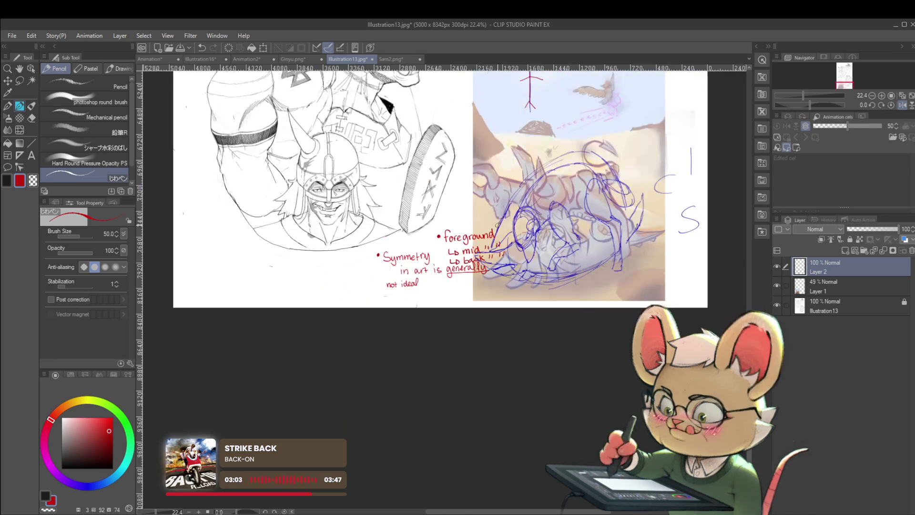
left_click_drag(497, 226, 464, 281)
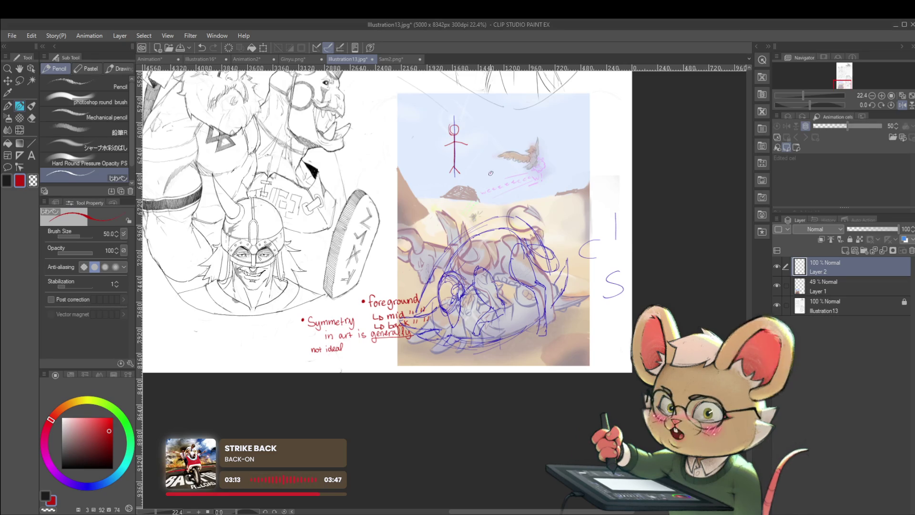
scroll(471, 201, "down", 2)
scroll(470, 202, "up", 3)
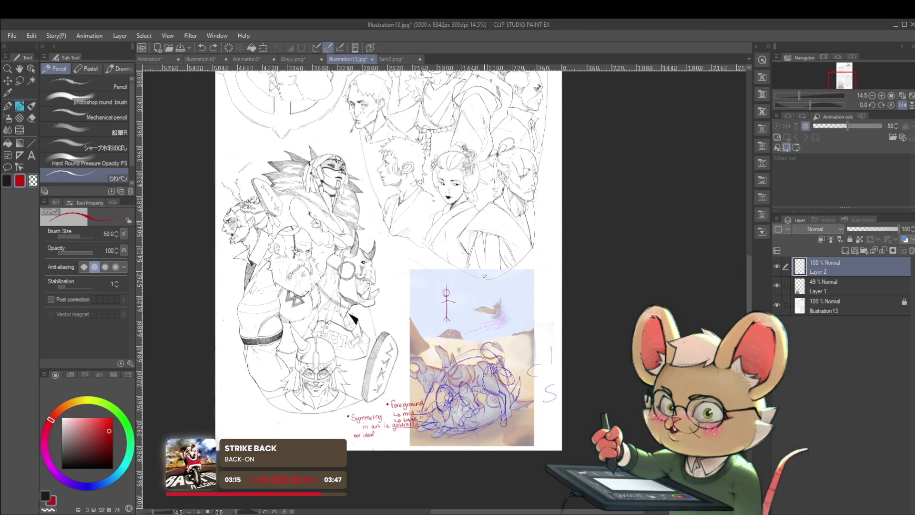
Paste the waterfall painting and place it among the upper character sketches.
key("ctrl+v")
scroll(488, 253, "up", 3)
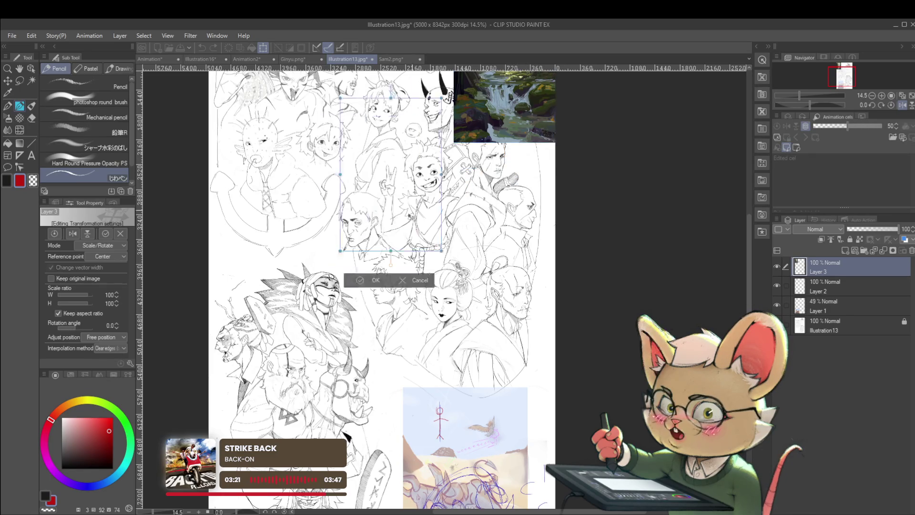
left_click_drag(528, 100, 395, 239)
scroll(395, 238, "up", 2)
key("Return")
Start a thin red flow line up the waterfall painting's left edge.
scroll(400, 224, "up", 1)
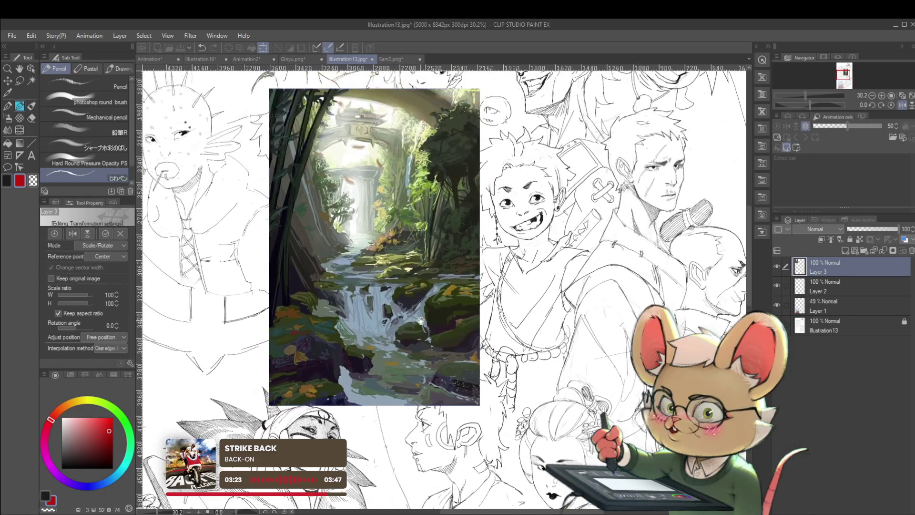
key("bracketleft")
key("bracketleft")
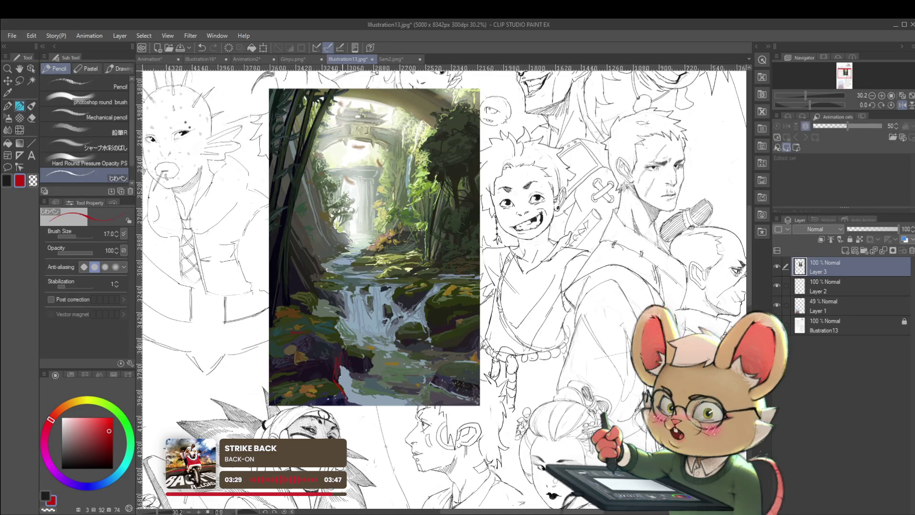
mouse_move(338, 374)
left_mouse_down()
mouse_move(342, 339)
mouse_move(324, 316)
mouse_move(287, 301)
mouse_move(285, 233)
mouse_move(319, 123)
left_mouse_up()
Redraw a bolder red flow line up the painting's left trees, undoing stray curves.
key("bracketright")
key("bracketright")
key("bracketright")
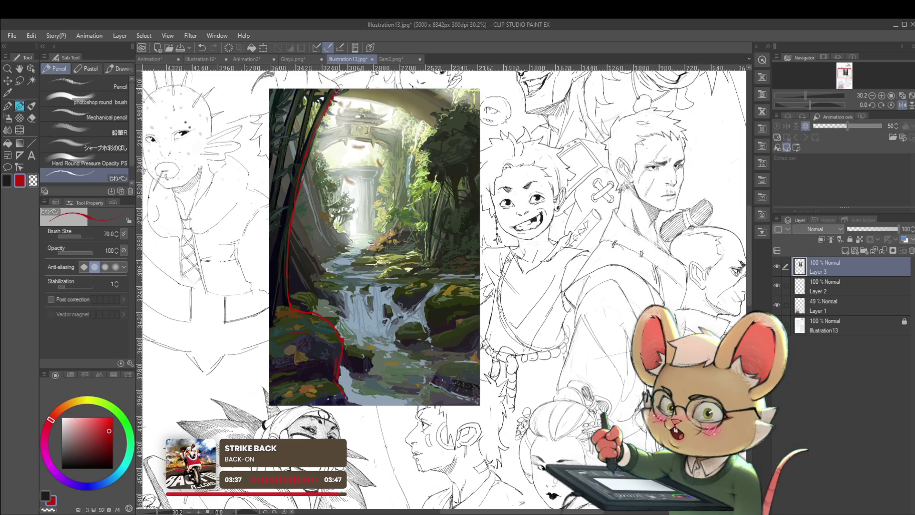
left_click_drag(291, 217, 305, 163)
mouse_move(238, 249)
left_mouse_down()
mouse_move(265, 421)
mouse_move(310, 431)
left_mouse_up()
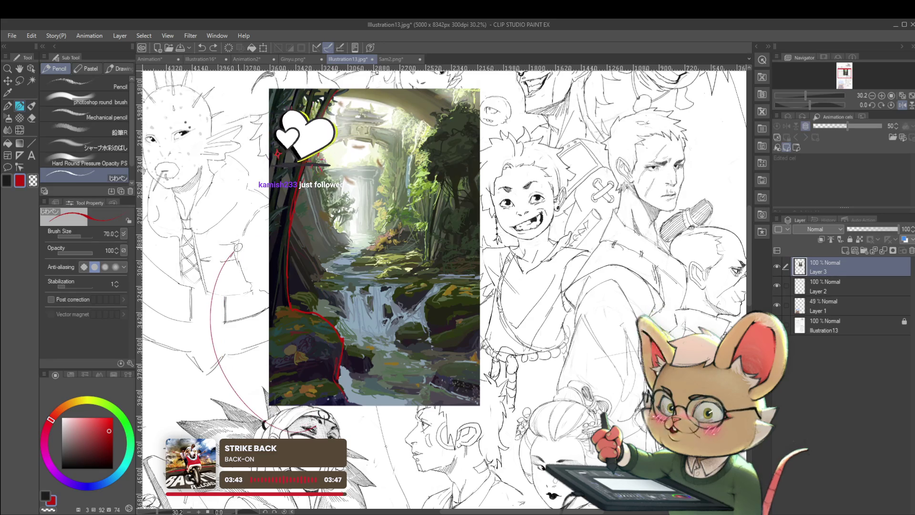
key("ctrl+z")
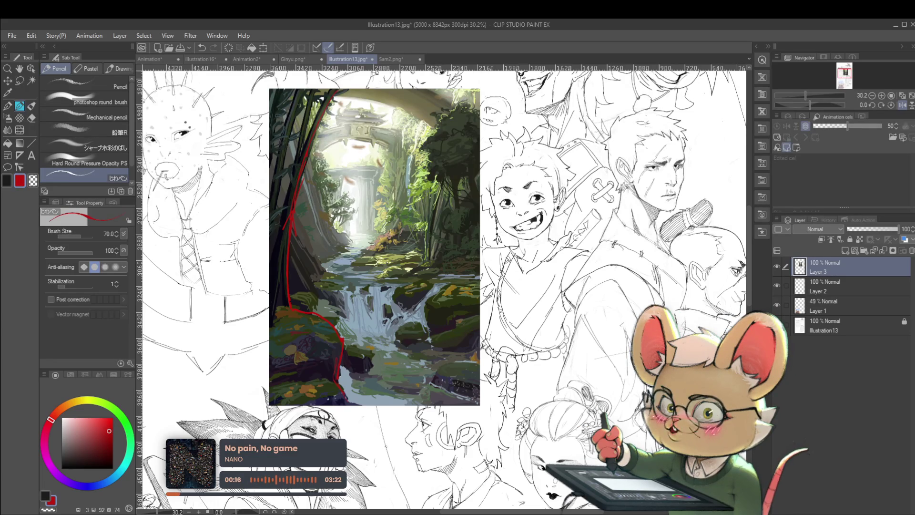
key("ctrl+z")
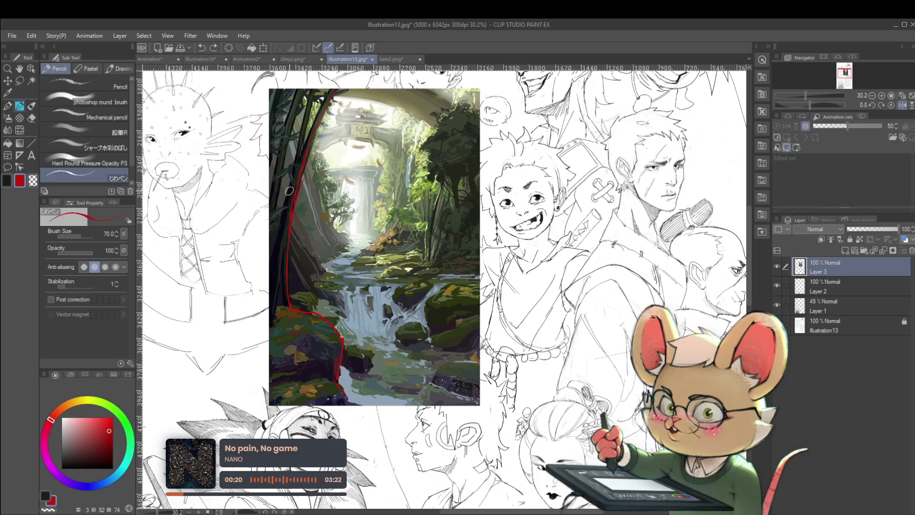
left_click_drag(287, 292, 292, 201)
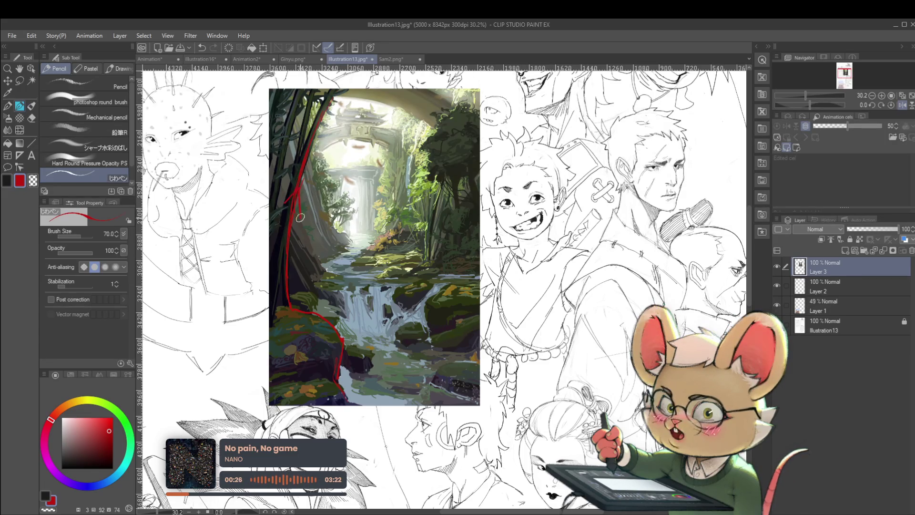
left_click_drag(458, 209, 371, 242)
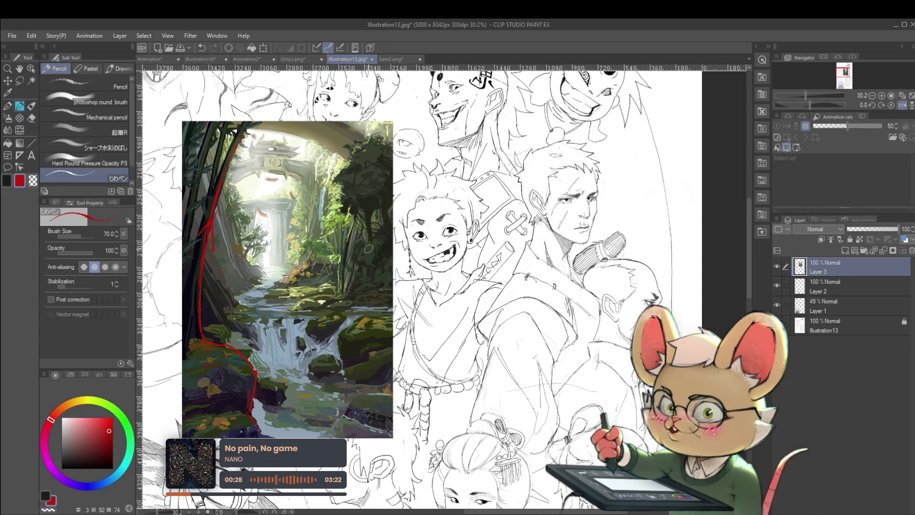
mouse_move(268, 256)
left_mouse_down()
mouse_move(315, 220)
mouse_move(305, 135)
mouse_move(267, 133)
mouse_move(317, 234)
left_mouse_up()
key("ctrl+z")
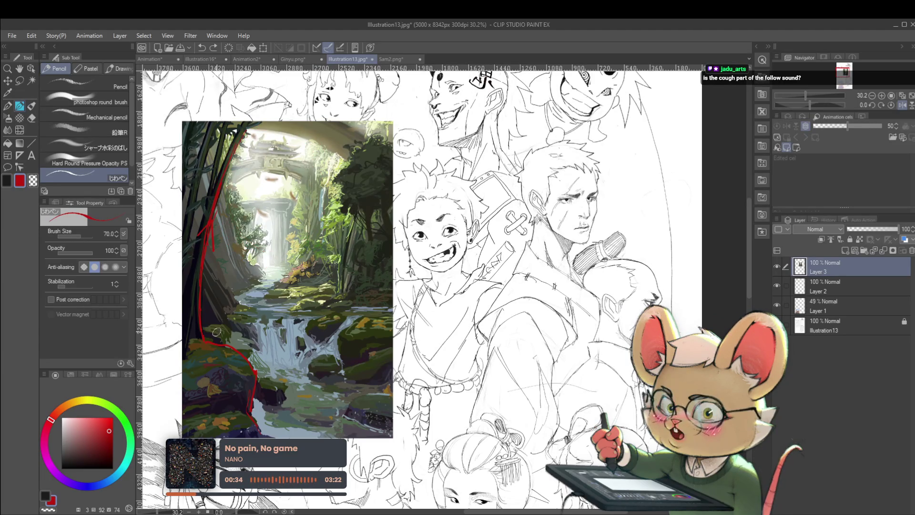
mouse_move(171, 371)
left_mouse_down()
mouse_move(410, 324)
mouse_move(167, 400)
mouse_move(251, 322)
left_mouse_up()
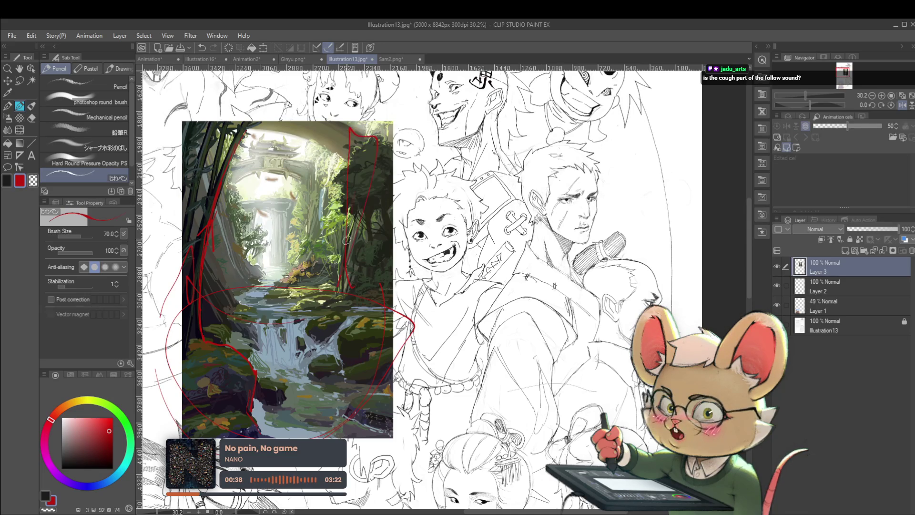
mouse_move(286, 289)
left_mouse_down()
mouse_move(214, 239)
mouse_move(200, 181)
left_mouse_up()
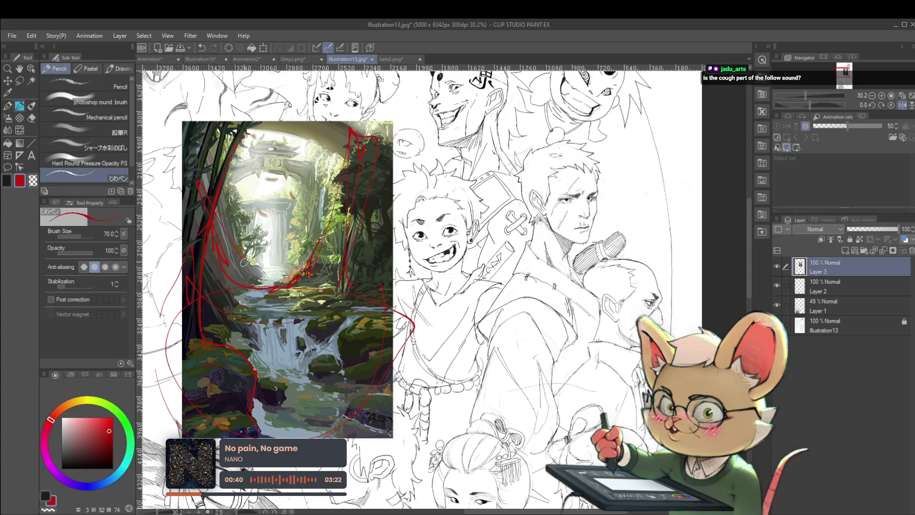
left_click_drag(243, 260, 295, 286)
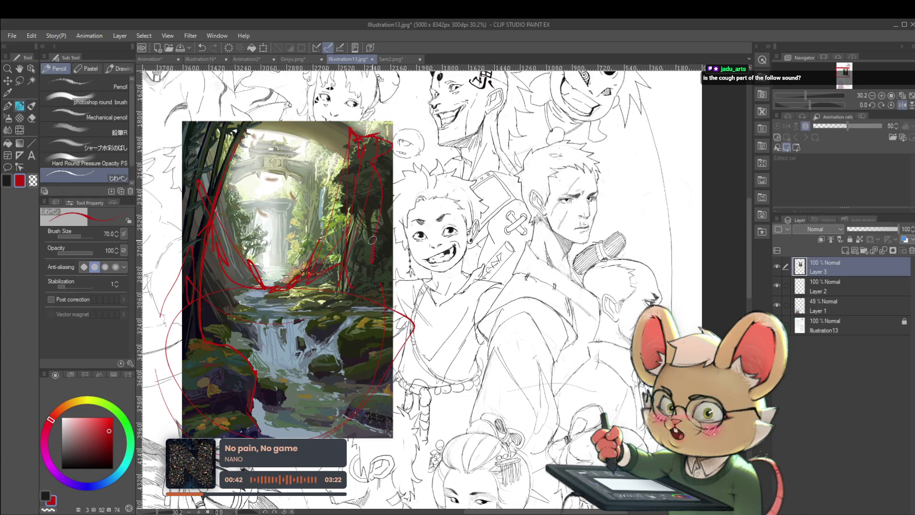
mouse_move(233, 200)
left_mouse_down()
mouse_move(317, 200)
mouse_move(246, 197)
left_mouse_up()
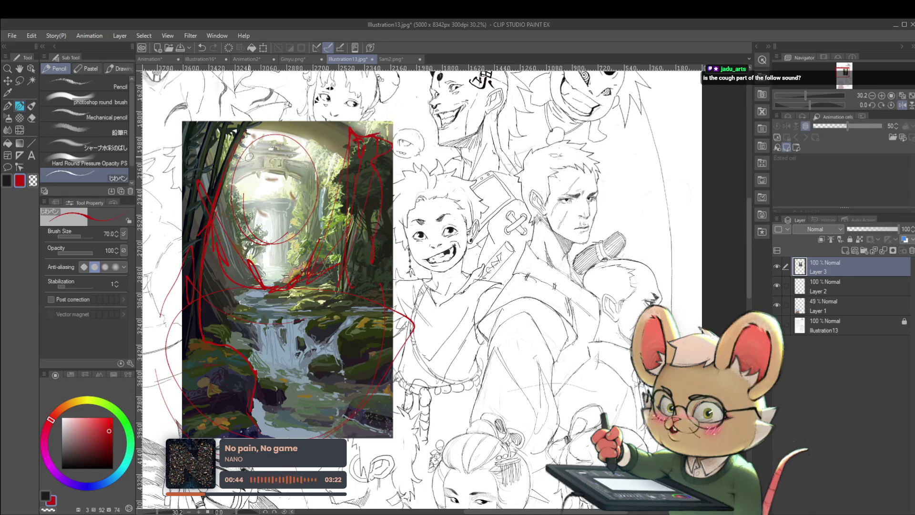
key("ctrl+z")
key("ctrl+z")
key("ctrl+z")
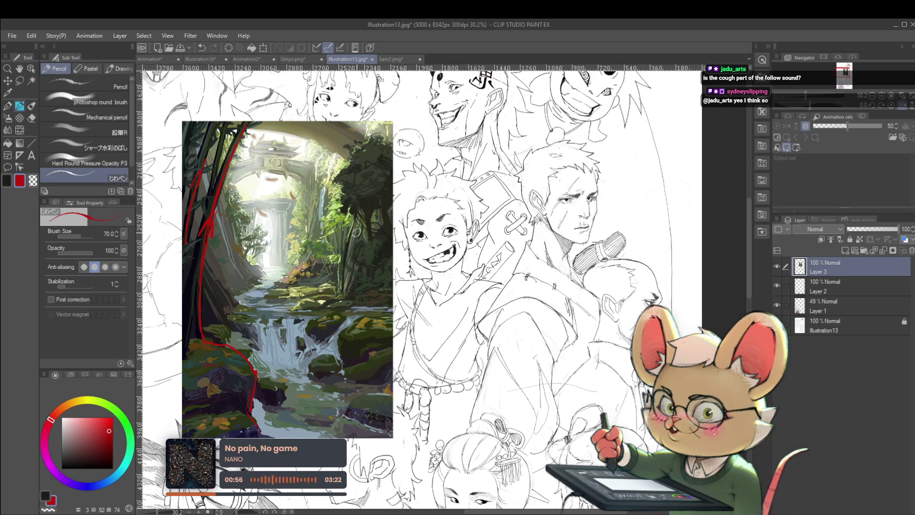
Trace red lines along the stream bends, waterfall edge, right rocks and bottom-right loops.
mouse_move(320, 314)
left_mouse_down()
mouse_move(271, 288)
mouse_move(288, 272)
left_mouse_up()
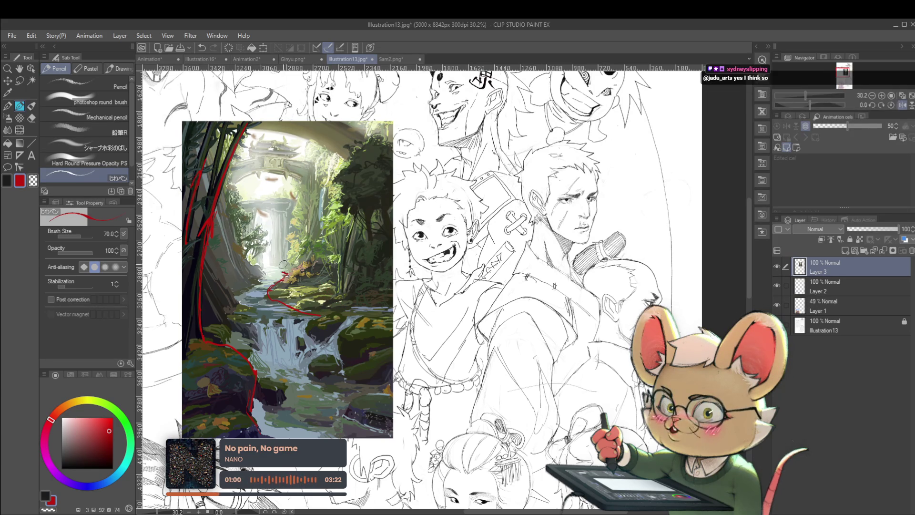
left_click_drag(233, 293, 263, 276)
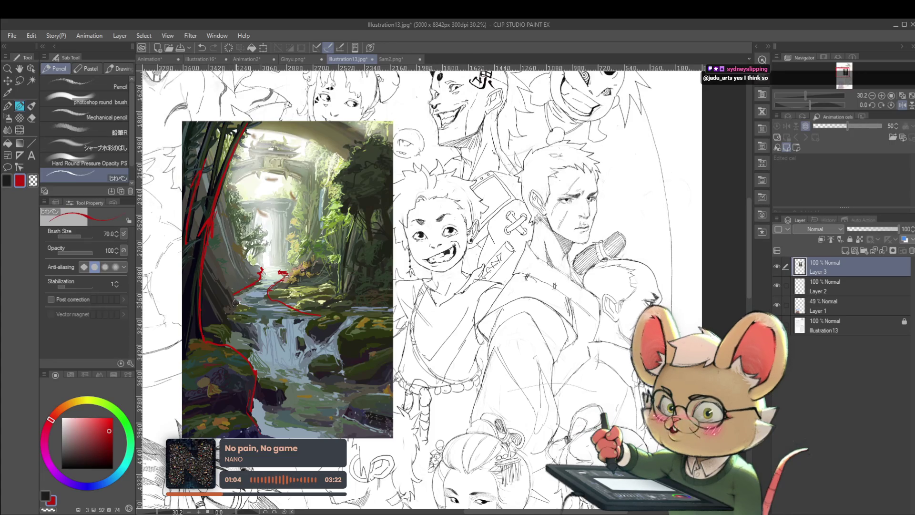
mouse_move(247, 314)
left_mouse_down()
mouse_move(252, 349)
mouse_move(245, 351)
left_mouse_up()
left_click_drag(336, 334, 340, 367)
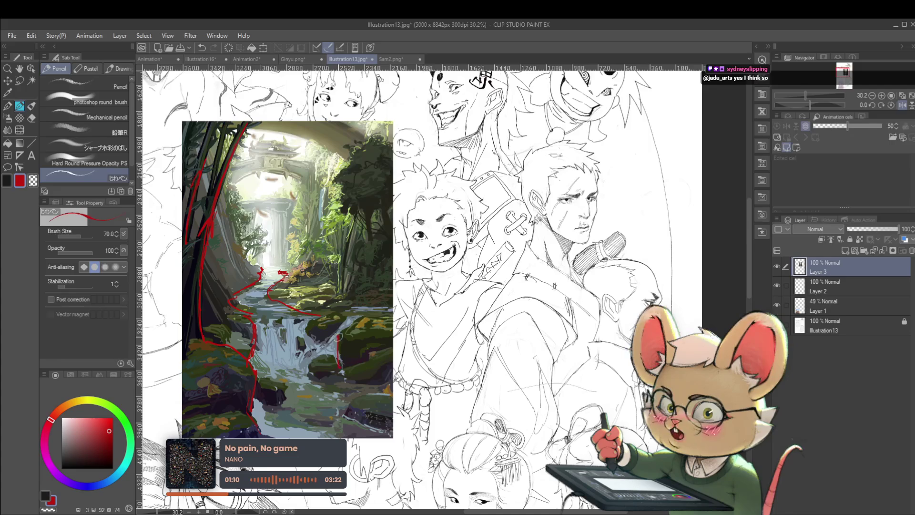
mouse_move(336, 335)
left_mouse_down()
mouse_move(319, 341)
mouse_move(307, 331)
left_mouse_up()
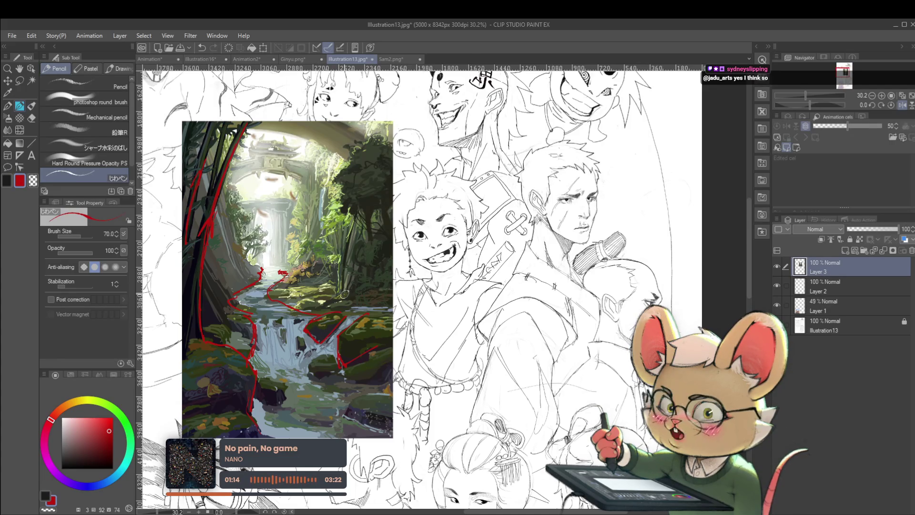
left_click_drag(373, 332, 336, 304)
mouse_move(300, 381)
left_mouse_down()
mouse_move(334, 405)
mouse_move(350, 369)
left_mouse_up()
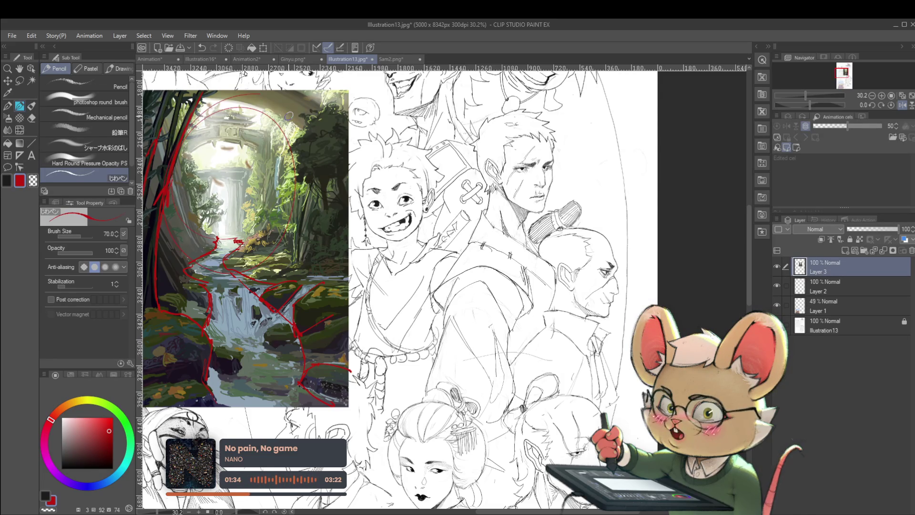
Remove the faint circle over the gate and rework the red arc along the top-right trees.
key("ctrl+z")
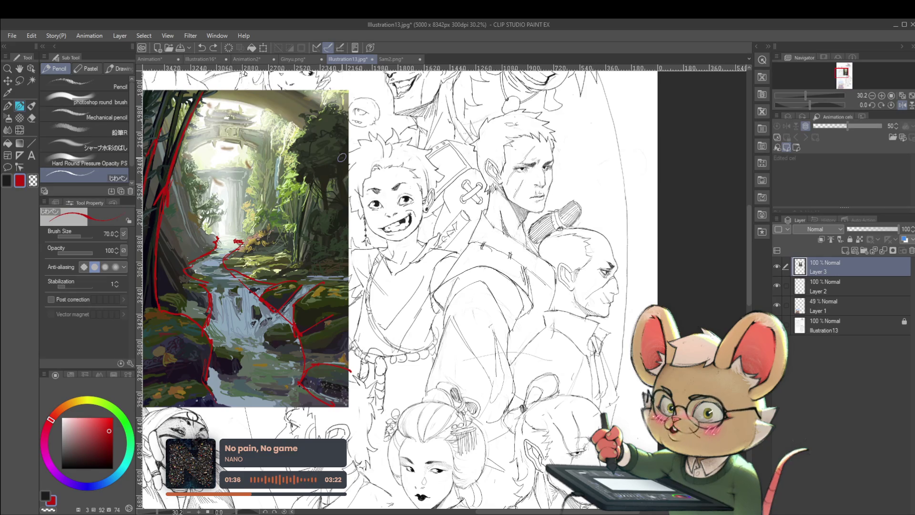
mouse_move(158, 371)
left_mouse_down()
mouse_move(204, 323)
mouse_move(230, 364)
mouse_move(301, 289)
mouse_move(336, 280)
left_mouse_up()
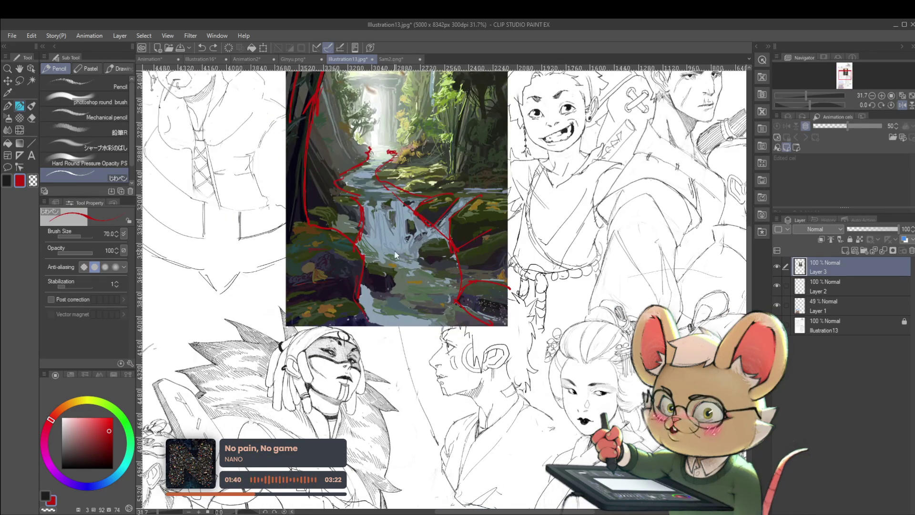
scroll(394, 255, "down", 3)
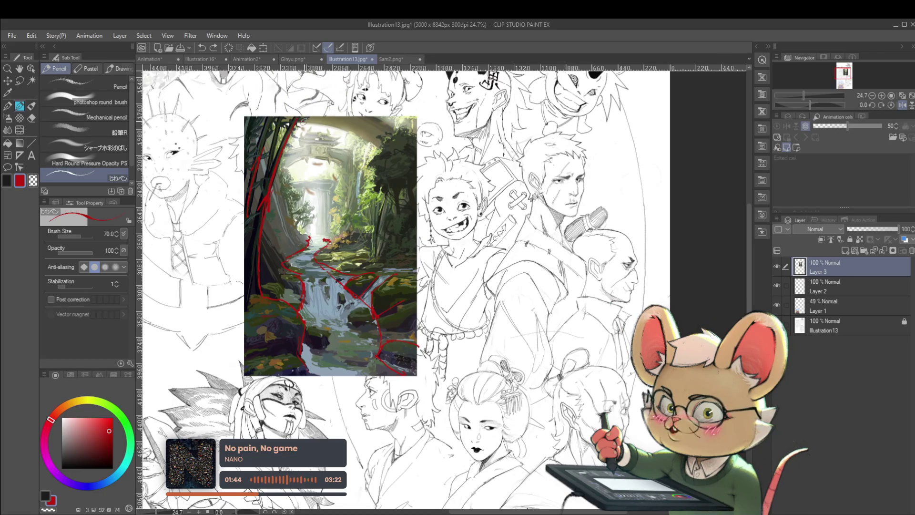
left_click_drag(338, 126, 380, 147)
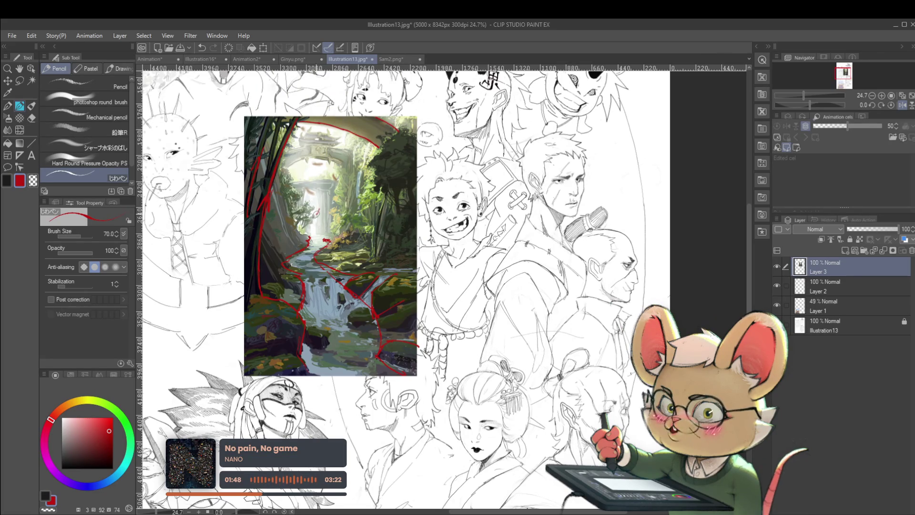
key("ctrl+z")
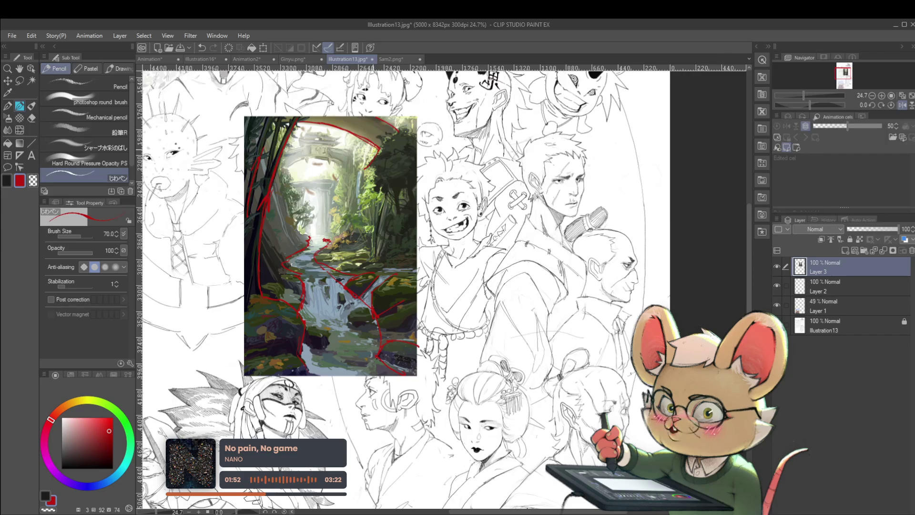
key("ctrl+z")
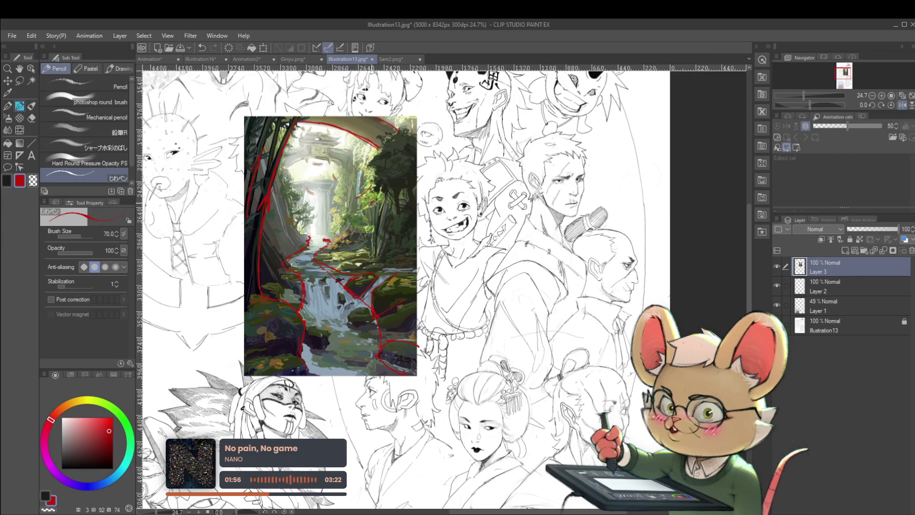
left_click_drag(375, 210, 358, 189)
key("ctrl+z")
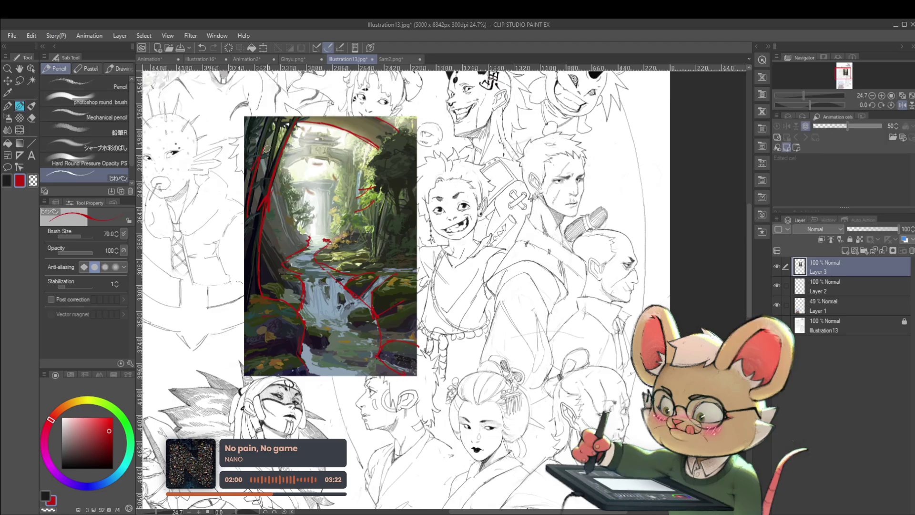
Dash short red flow strokes through the foliage on the painting.
scroll(267, 149, "up", 4)
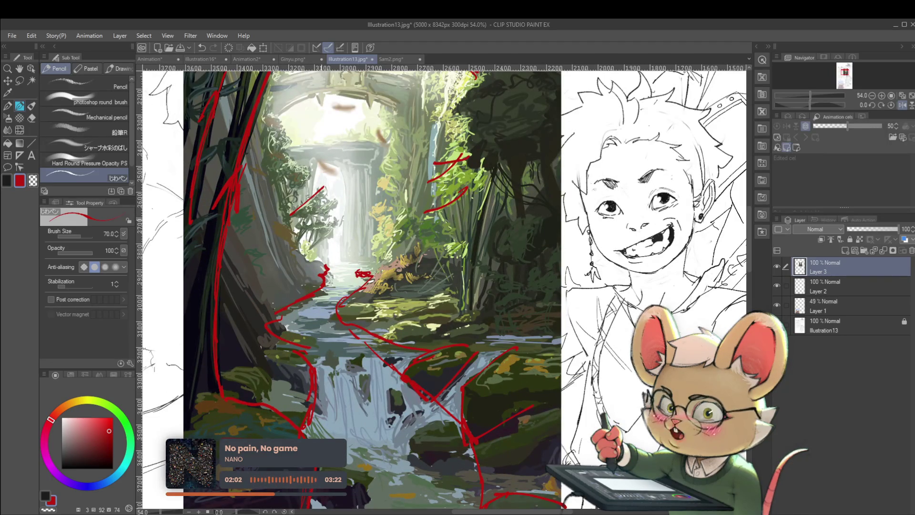
left_click_drag(336, 197, 328, 218)
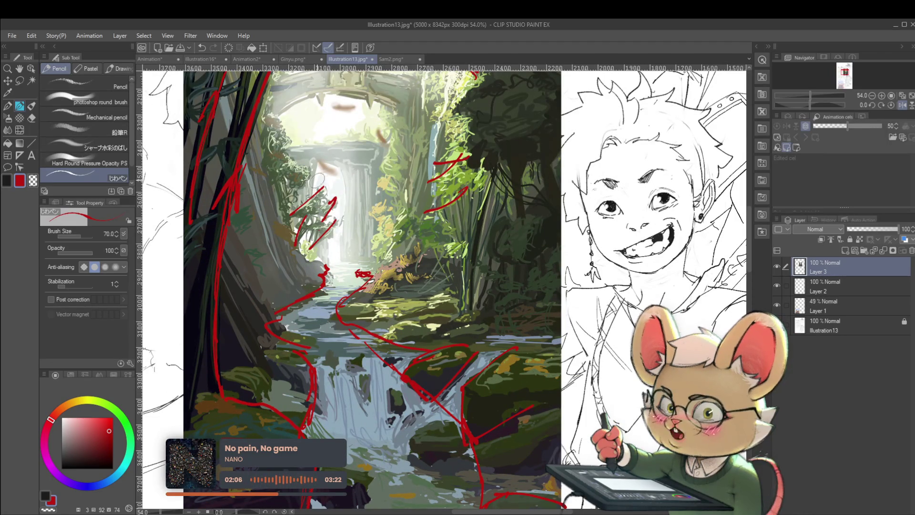
scroll(333, 187, "down", 4)
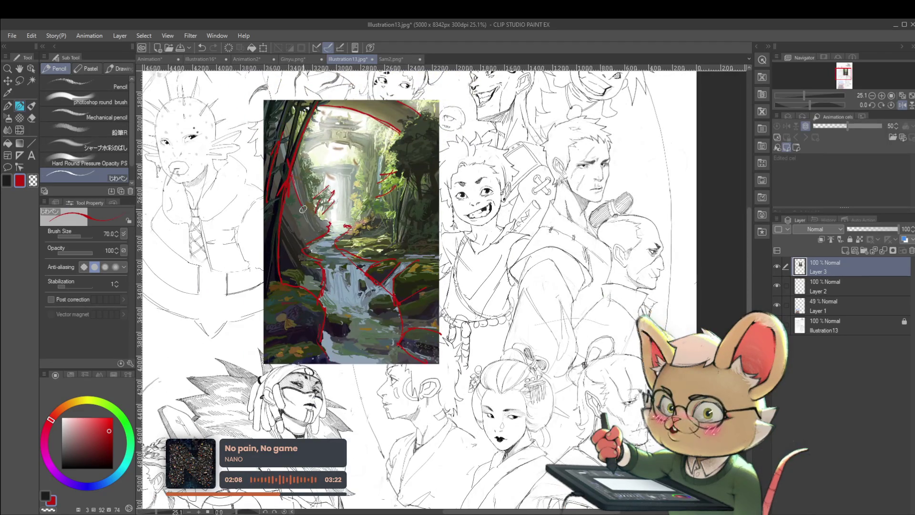
left_click_drag(293, 178, 314, 225)
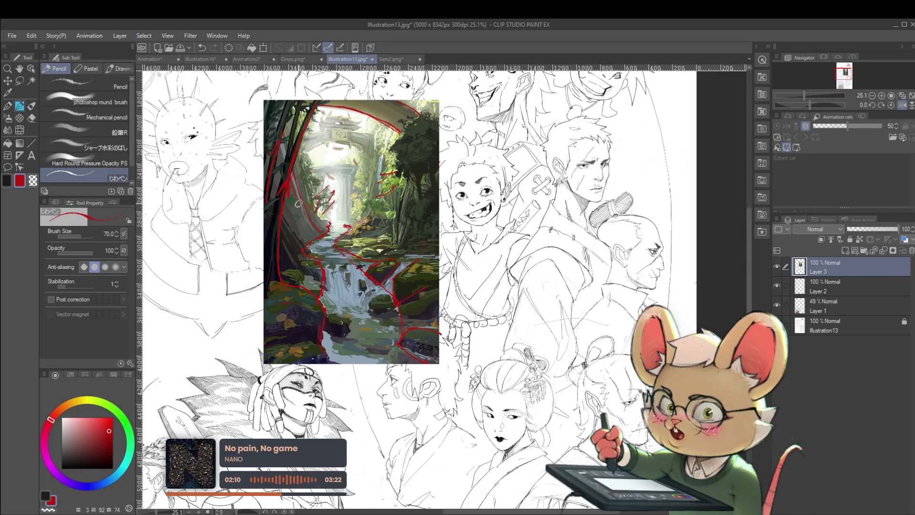
scroll(343, 184, "down", 1)
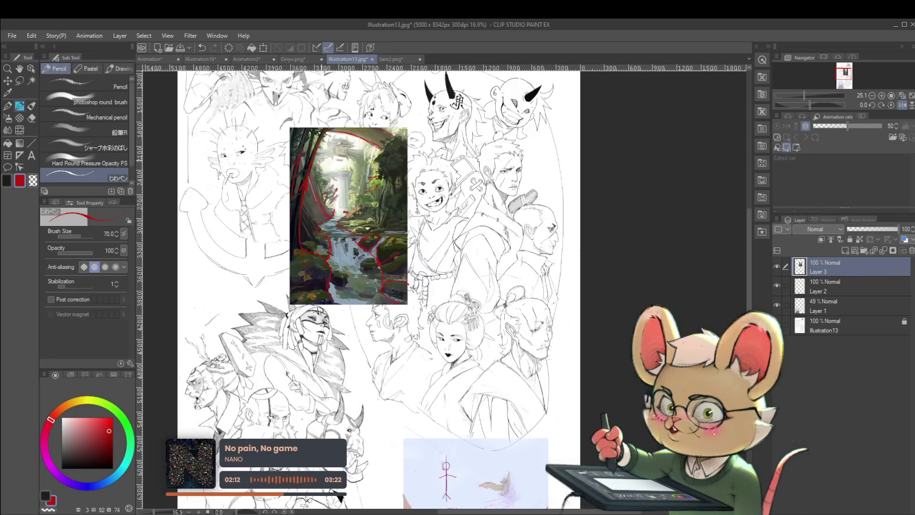
scroll(339, 182, "up", 1)
mouse_move(334, 209)
left_mouse_down()
mouse_move(366, 98)
mouse_move(345, 206)
mouse_move(333, 202)
left_mouse_up()
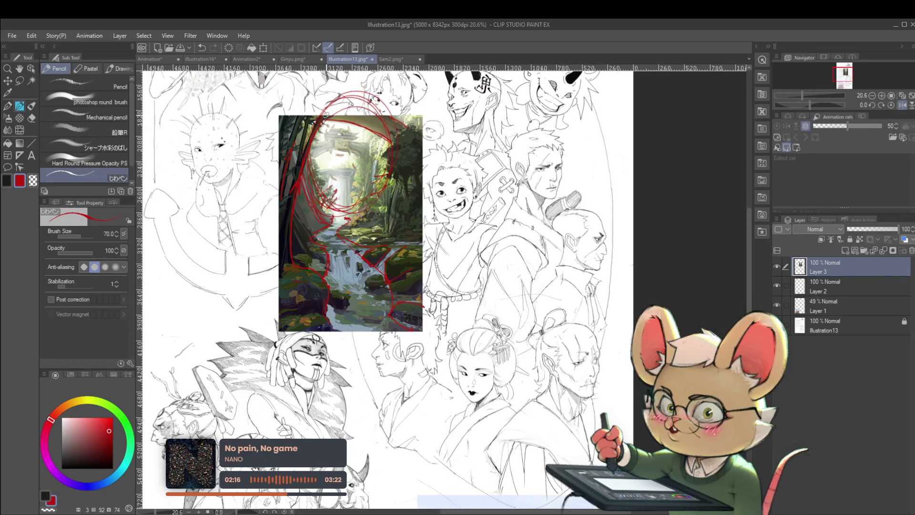
key("ctrl+z")
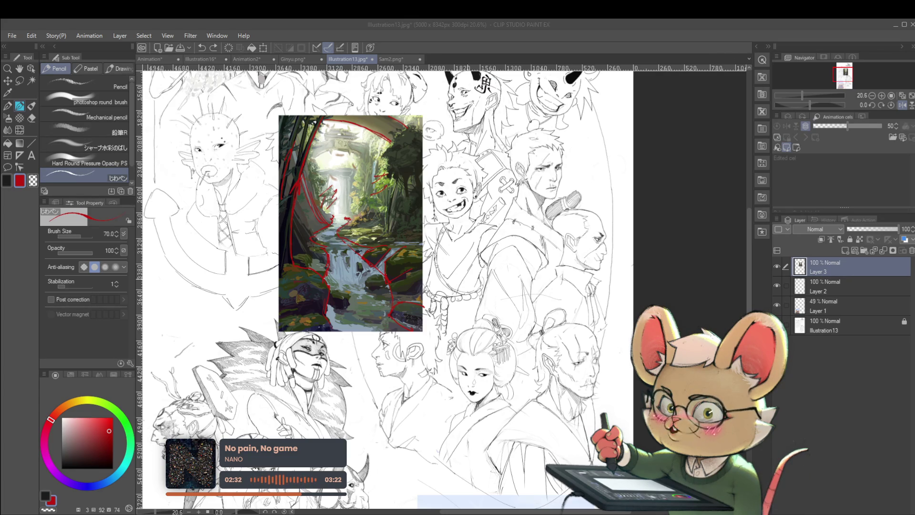
scroll(395, 286, "down", 2)
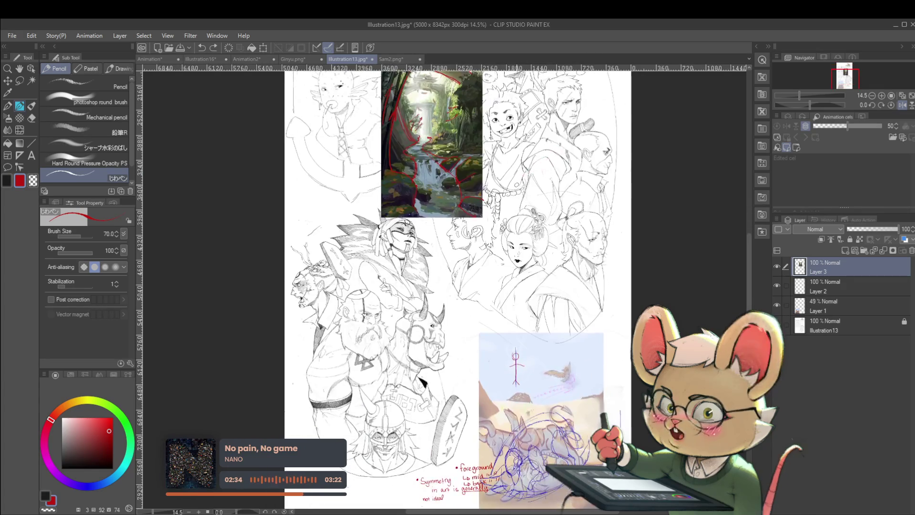
Transform the waterfall reference down beside the dragon painting and zoom in.
key("ctrl+t")
mouse_move(453, 143)
left_mouse_down()
mouse_move(423, 374)
mouse_move(432, 385)
left_mouse_up()
scroll(473, 385, "up", 3)
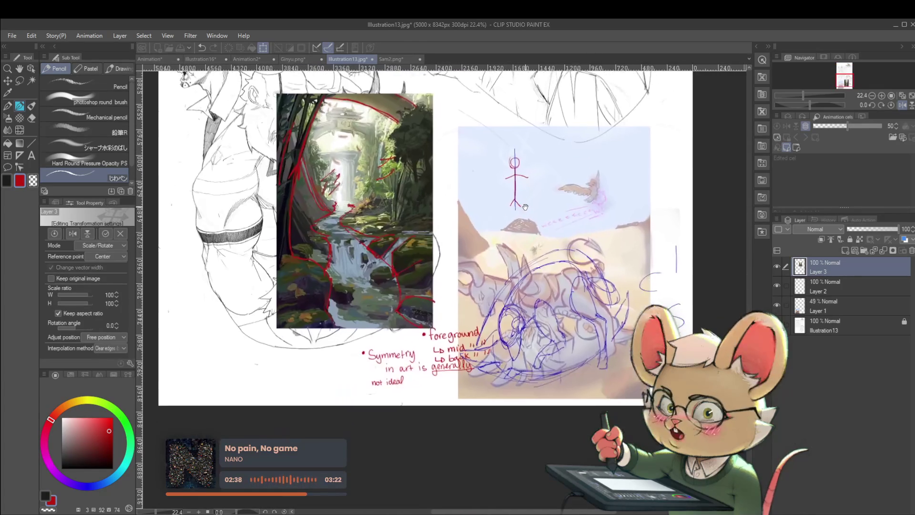
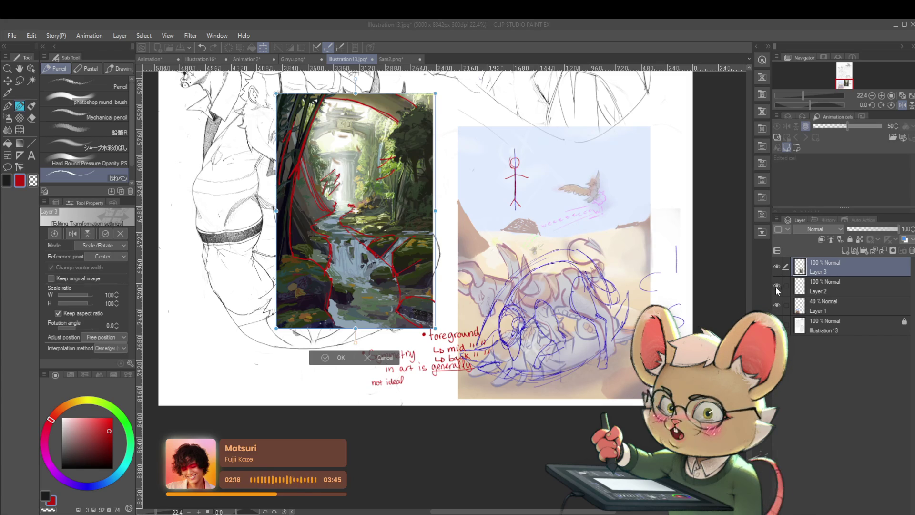
Commit the forest reference transform and hide Layers 2 and 3.
left_click(423, 203)
key("Return")
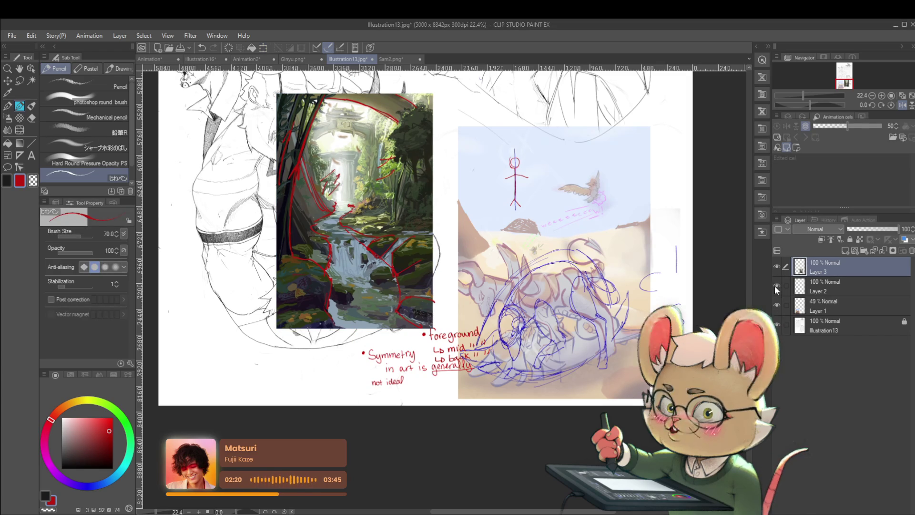
left_click(777, 286)
left_click(776, 270)
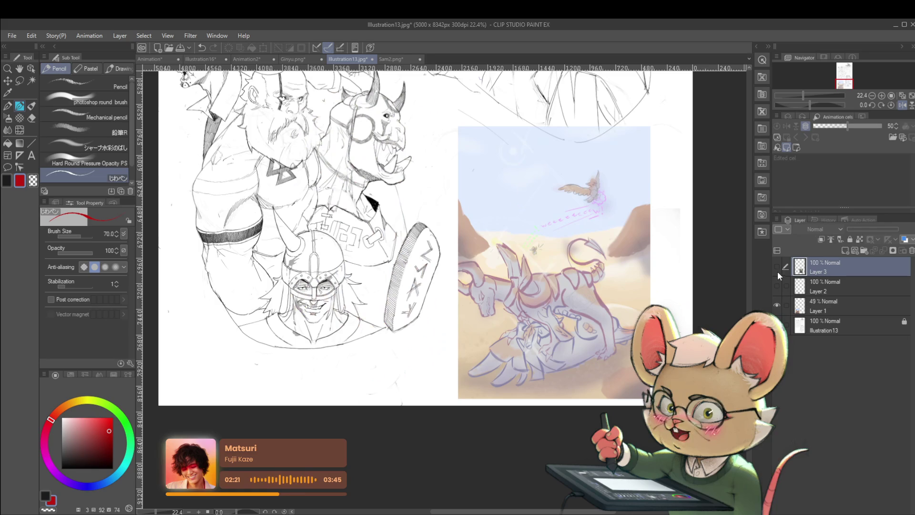
Select Layers 1–3 and delete them, leaving only the line-art illustration.
left_click(812, 304)
left_click(827, 267, "shift")
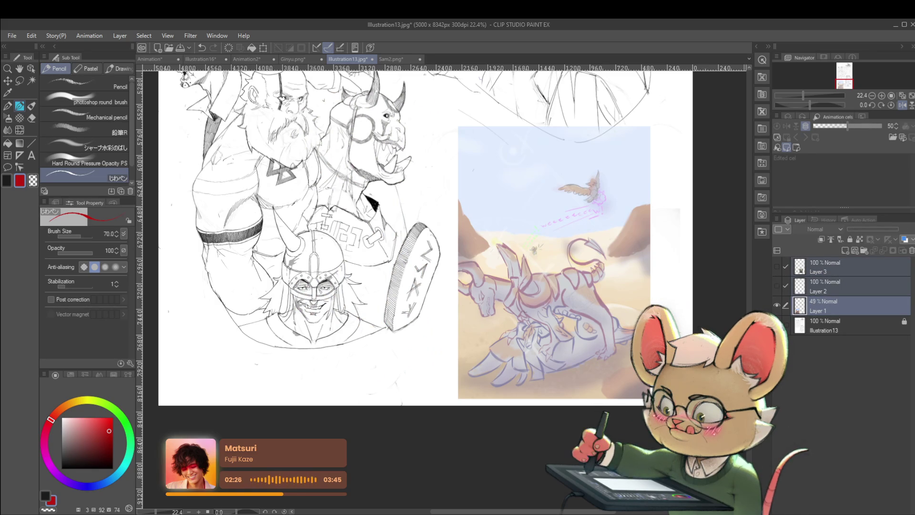
key("Delete")
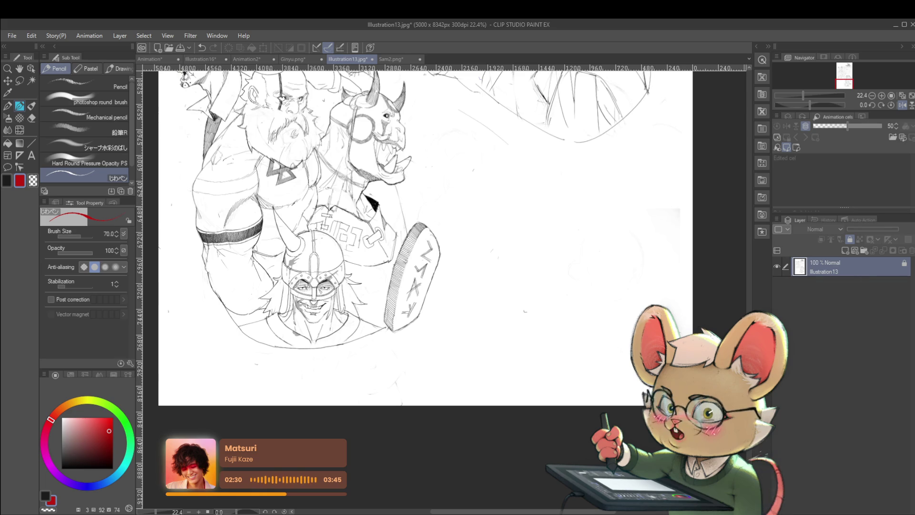
Add a new layer and fill it white to cover the sketch.
left_click_drag(560, 82, 552, 239)
scroll(553, 239, "down", 3)
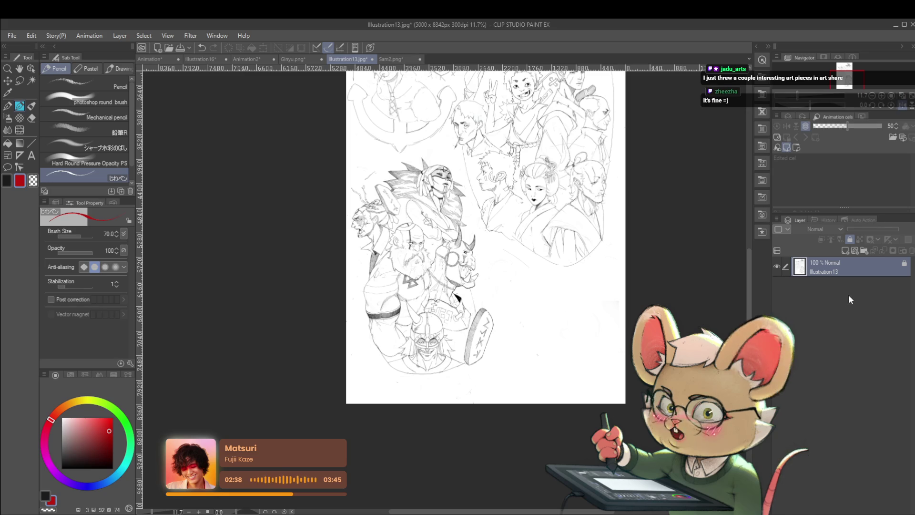
key("ctrl+shift+n")
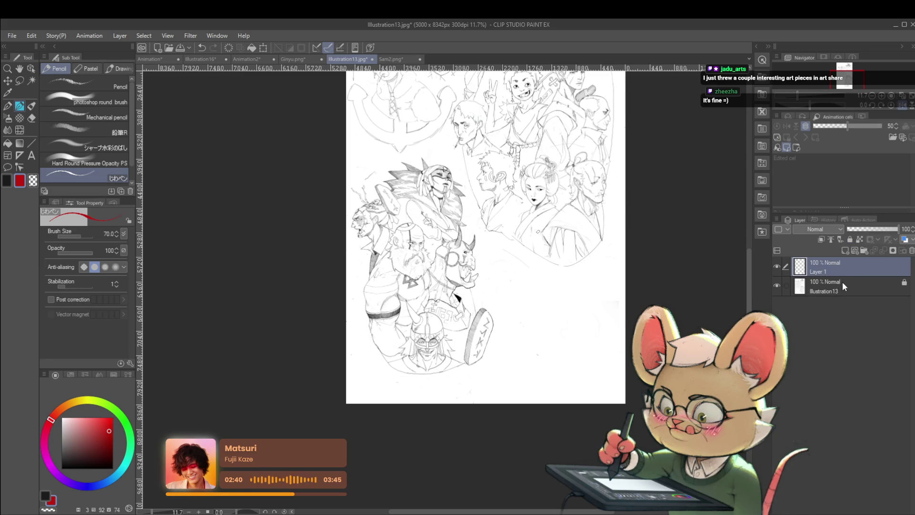
key("g")
key("g")
left_click(377, 383, "alt")
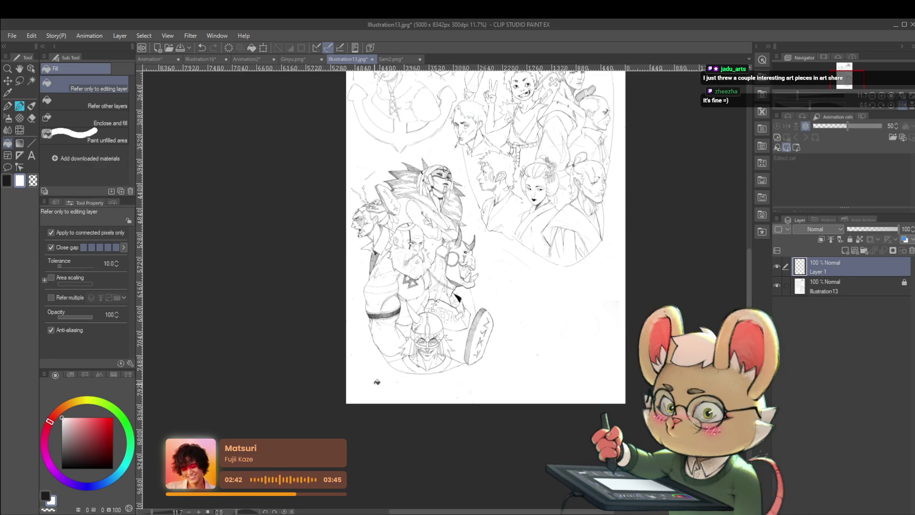
left_click(397, 392)
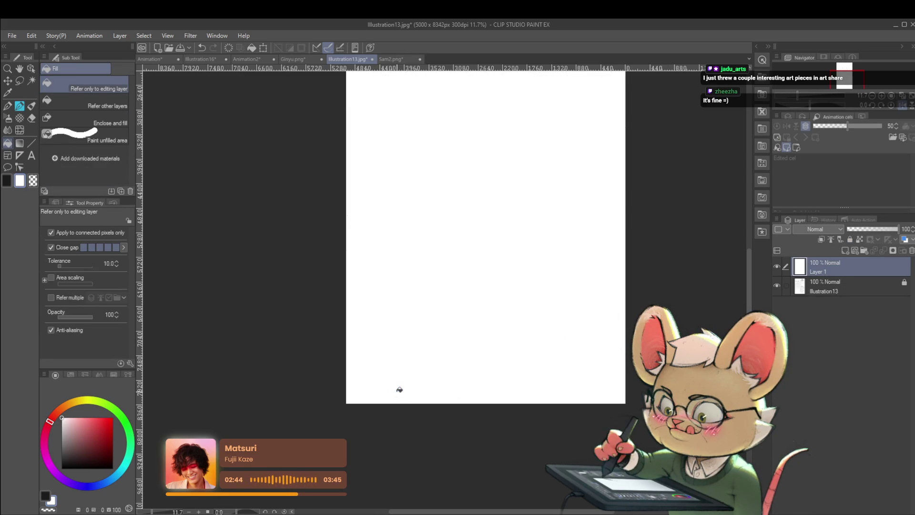
Add an empty Layer 2 above, lock white Layer 1, and return to the Pencil.
scroll(529, 262, "up", 3)
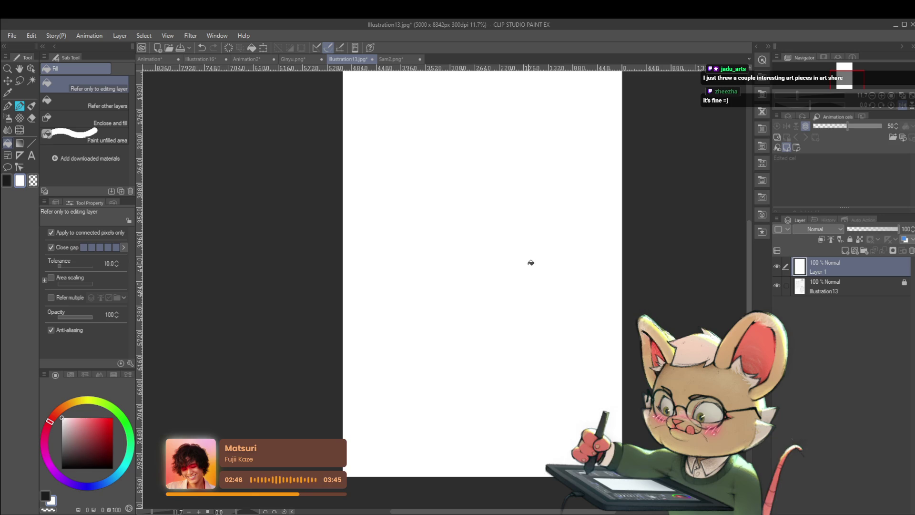
key("ctrl+shift+n")
left_click(817, 286)
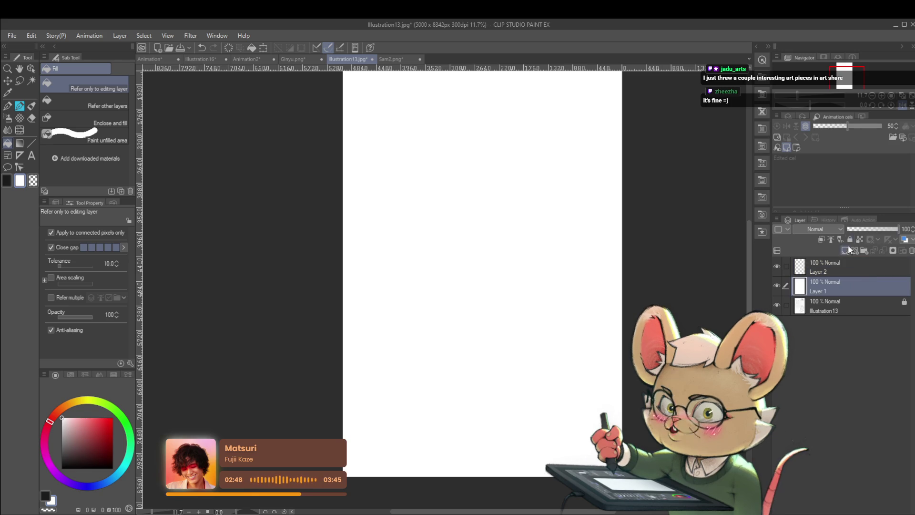
left_click(849, 239)
left_click(817, 268)
key("p")
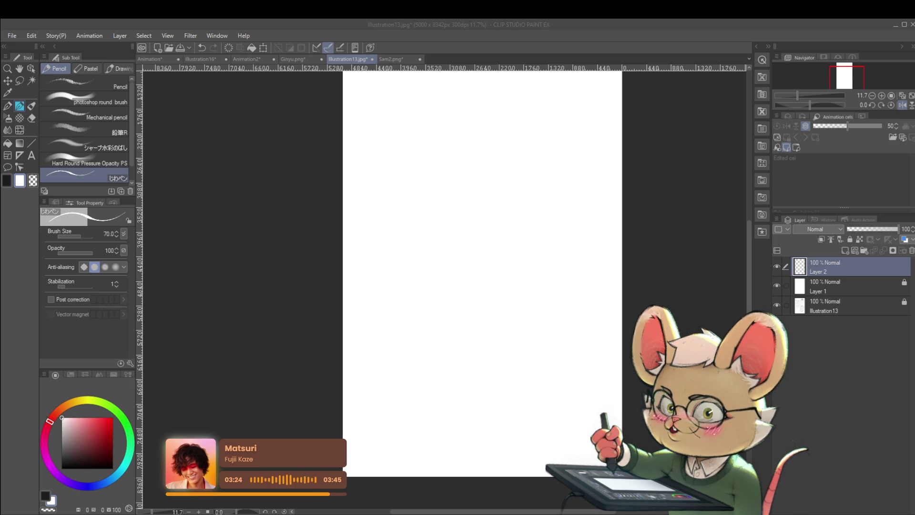
Paste the copied manga reference image as a new Layer 3.
scroll(484, 171, "down", 1)
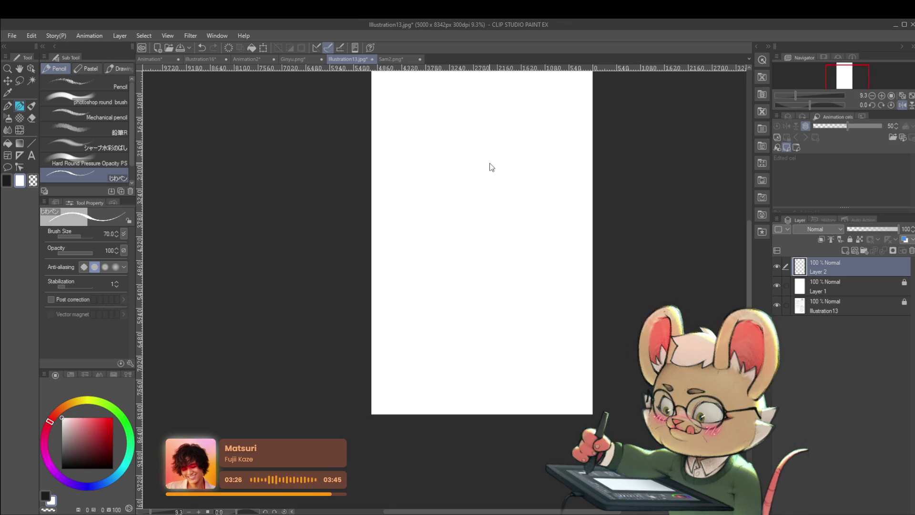
key("ctrl+v")
scroll(455, 241, "up", 2)
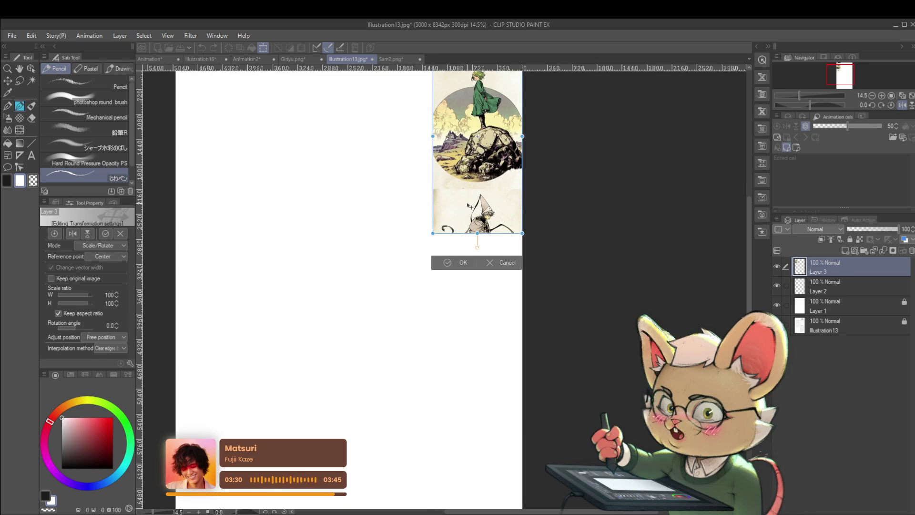
Undo the enlargement, flip the reference horizontally, and commit it against the page's left edge.
left_click_drag(441, 246, 395, 334)
key("ctrl+z")
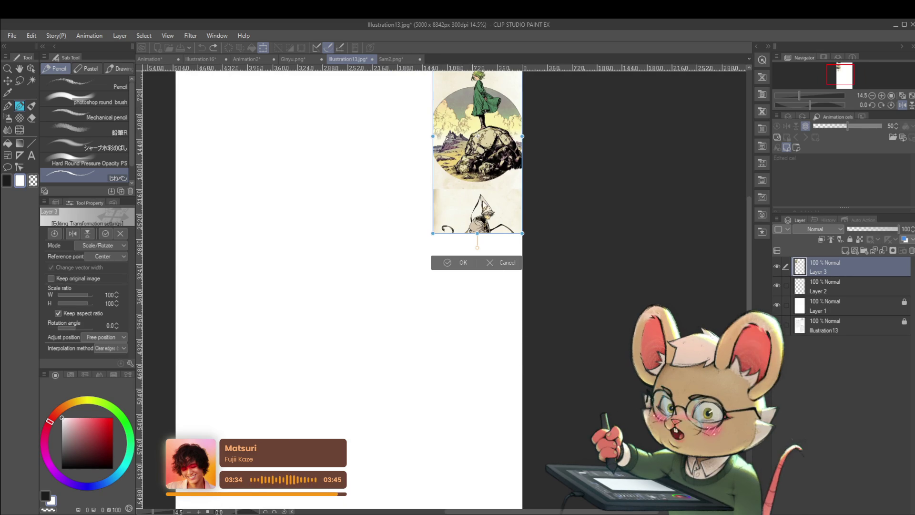
key("h")
left_click_drag(413, 224, 239, 230)
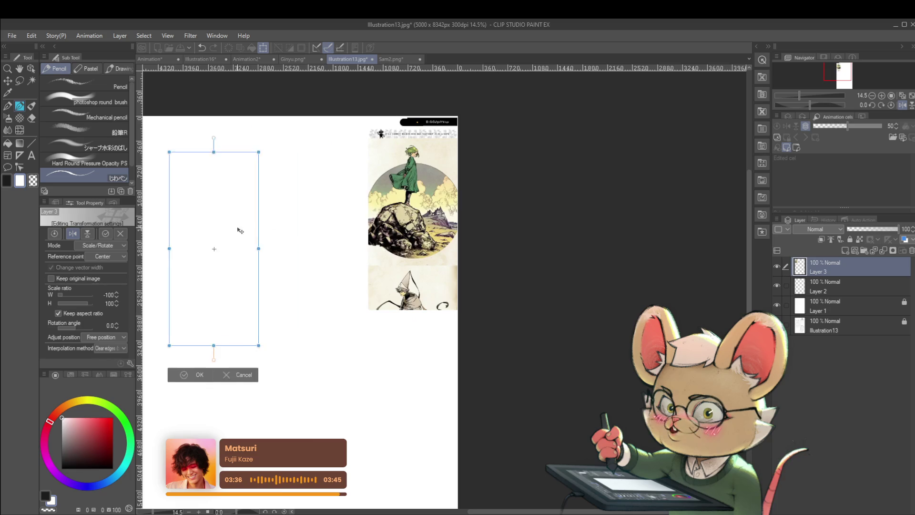
left_click_drag(441, 193, 381, 193)
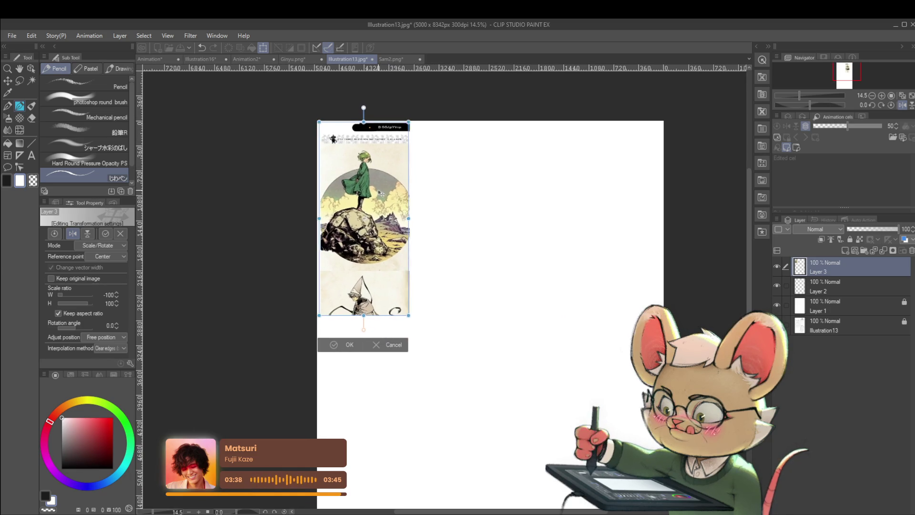
scroll(389, 187, "up", 2)
key("Return")
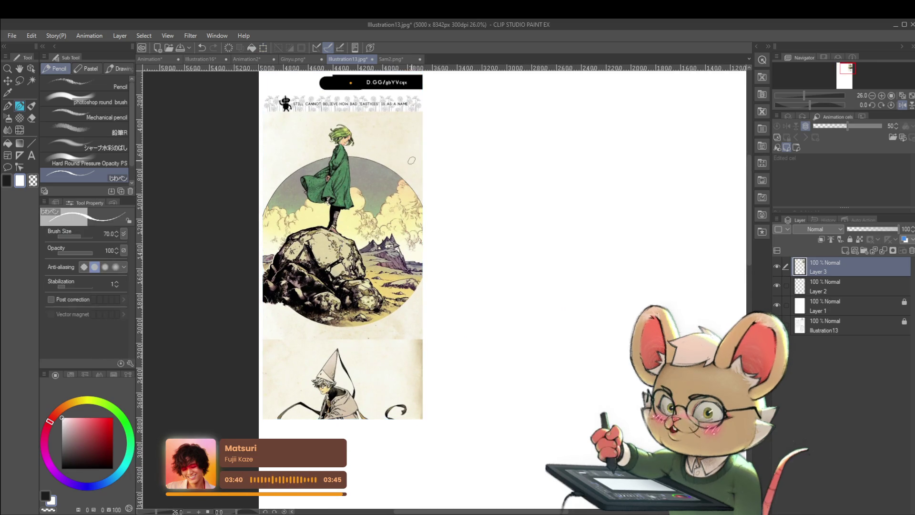
scroll(409, 176, "up", 2)
left_click_drag(418, 235, 426, 288)
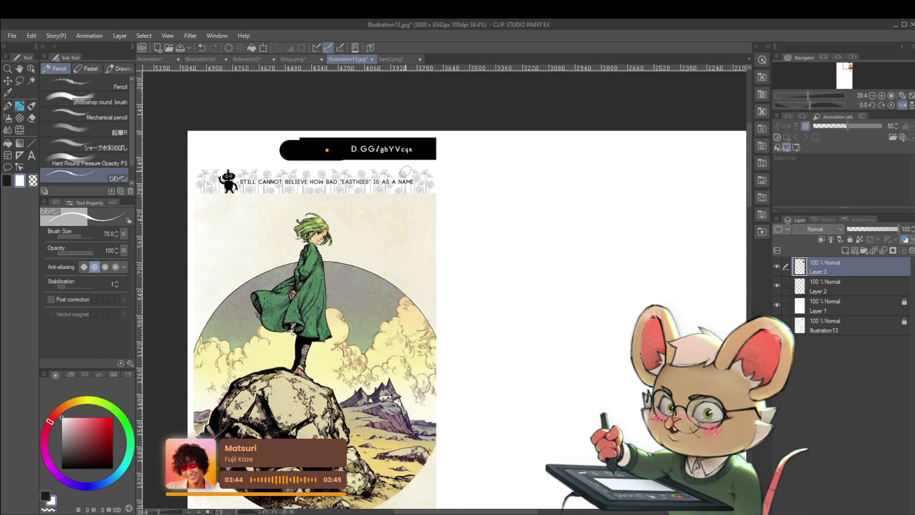
scroll(406, 161, "down", 2)
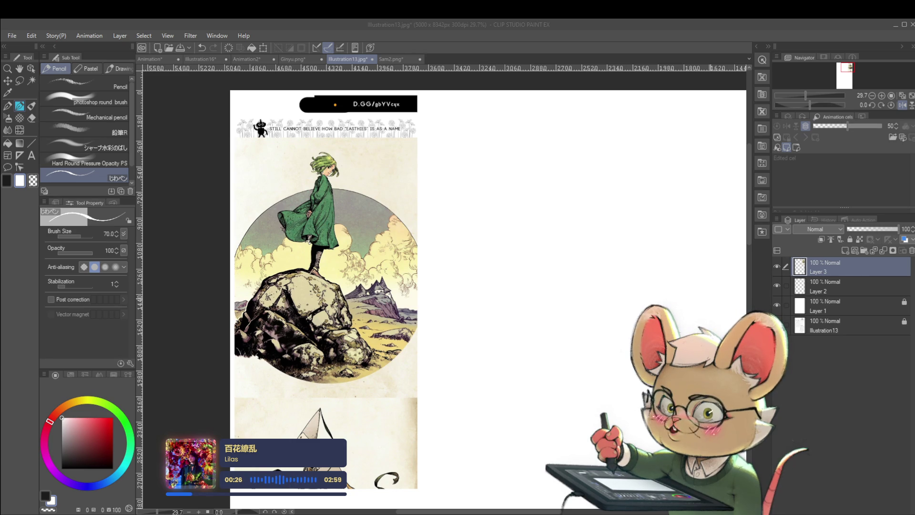
scroll(435, 145, "up", 2)
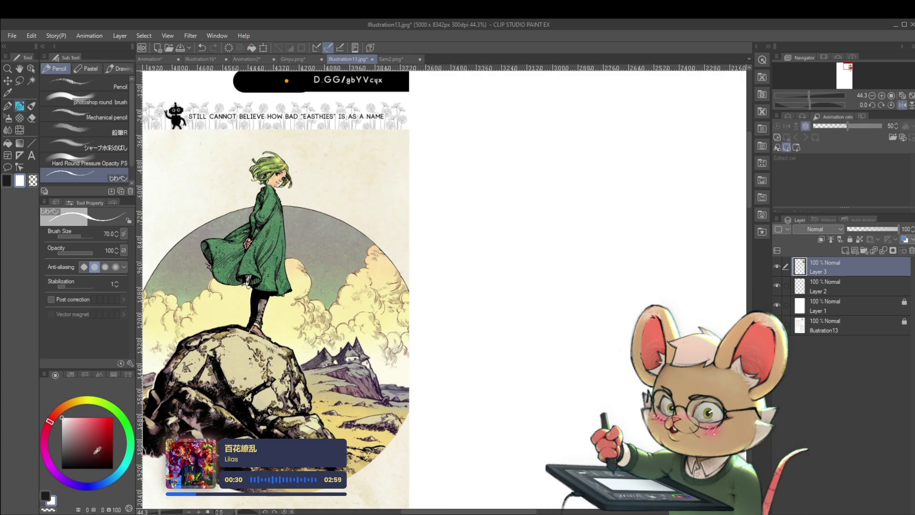
Pick near-black from the colour wheel as the drawing colour.
left_click(66, 463)
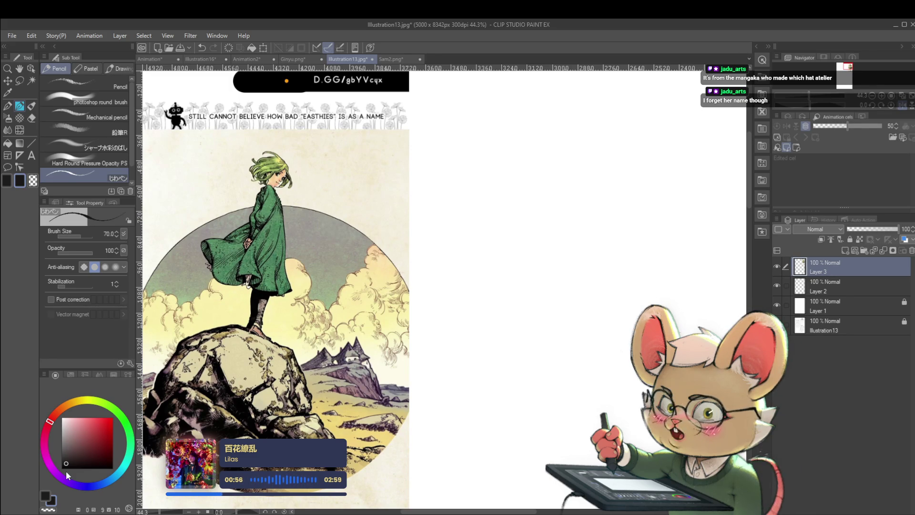
left_click_drag(401, 174, 429, 155)
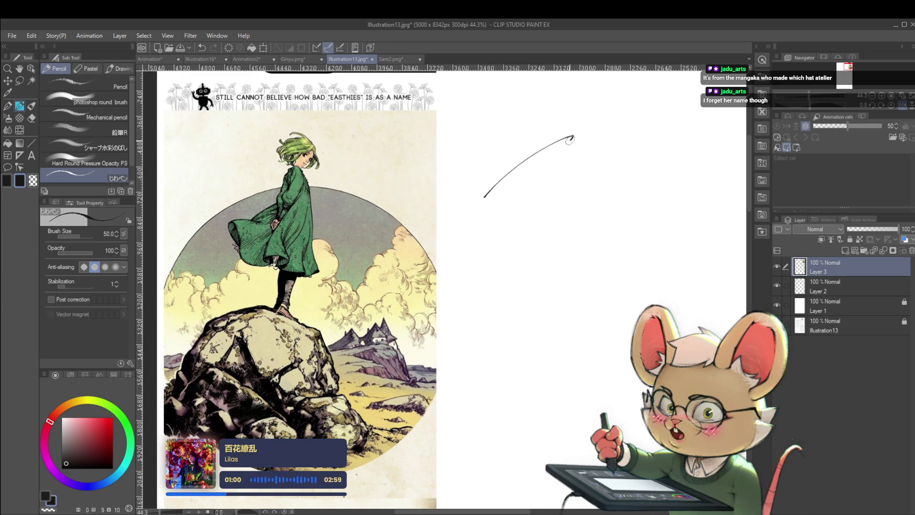
Undo the curved test stroke, redraw a test line, and frame the girl and clouds.
key("ctrl+z")
left_click_drag(561, 140, 486, 214)
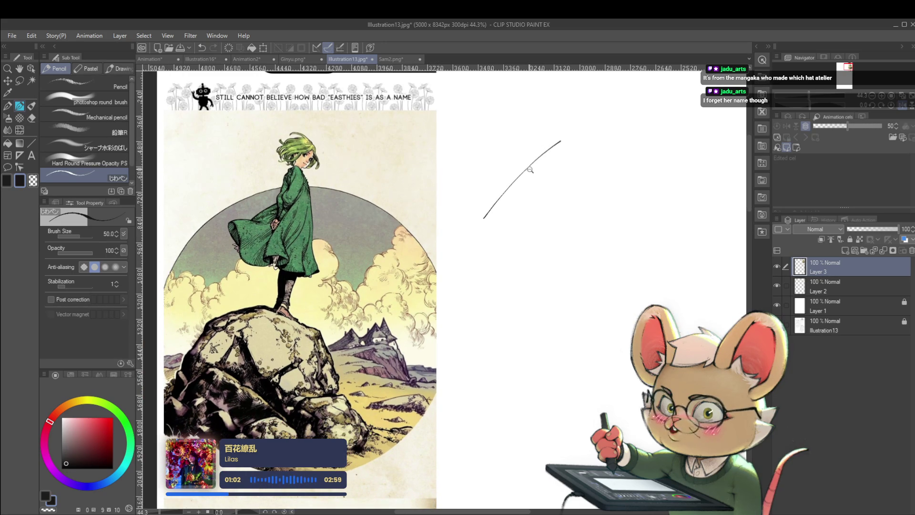
scroll(530, 169, "up", 1)
scroll(667, 155, "up", 1)
scroll(535, 235, "up", 1)
scroll(372, 132, "up", 1)
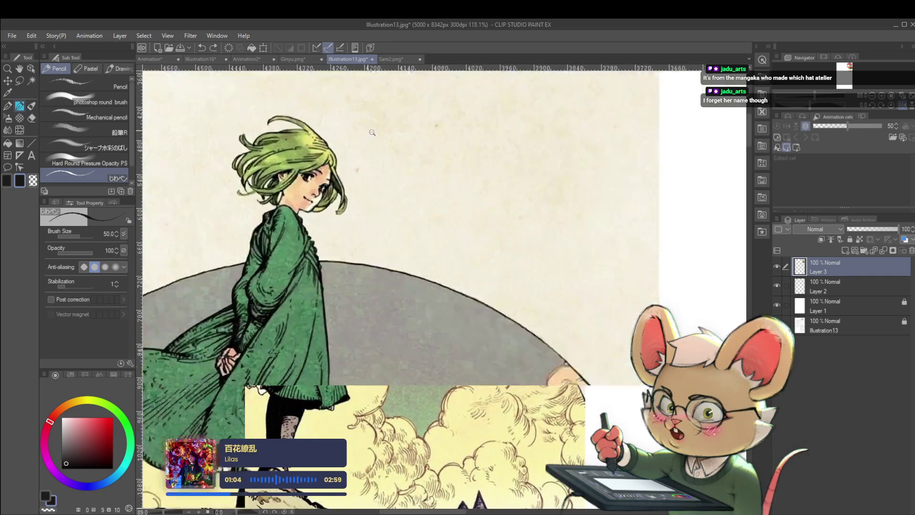
scroll(372, 132, "up", 1)
scroll(487, 141, "down", 2)
mouse_move(487, 141)
left_mouse_down()
mouse_move(548, 162)
mouse_move(555, 189)
left_mouse_up()
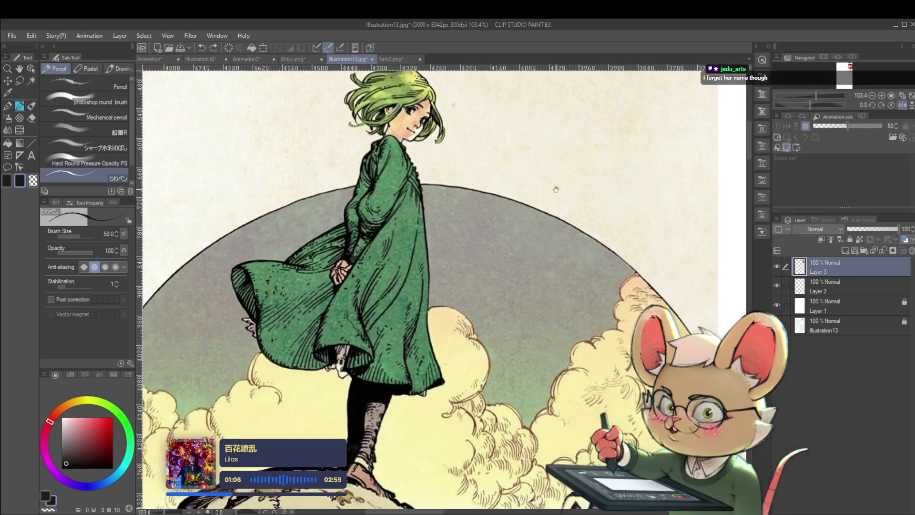
scroll(556, 189, "down", 2)
scroll(392, 180, "down", 1)
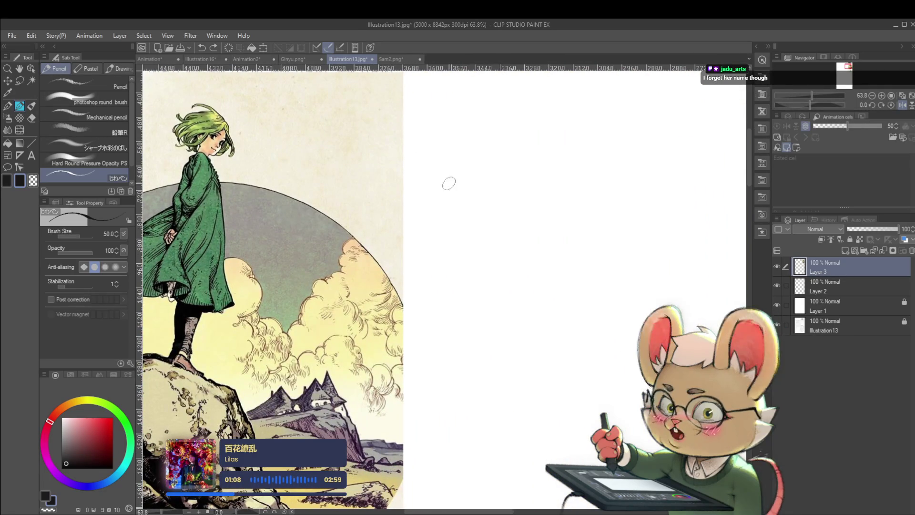
Undo the stray dot, set brush size to 30, and dab a small bullet dot.
key("ctrl+z")
key("bracketleft")
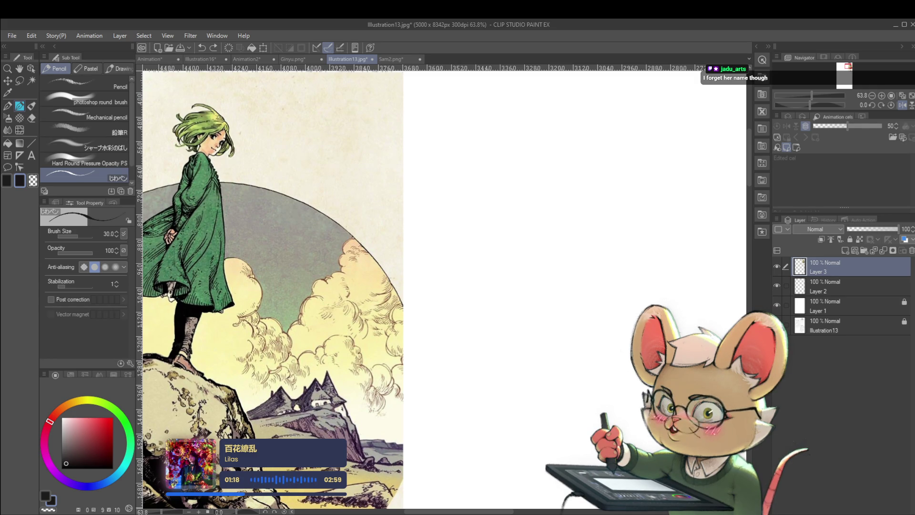
left_click_drag(478, 195, 505, 188)
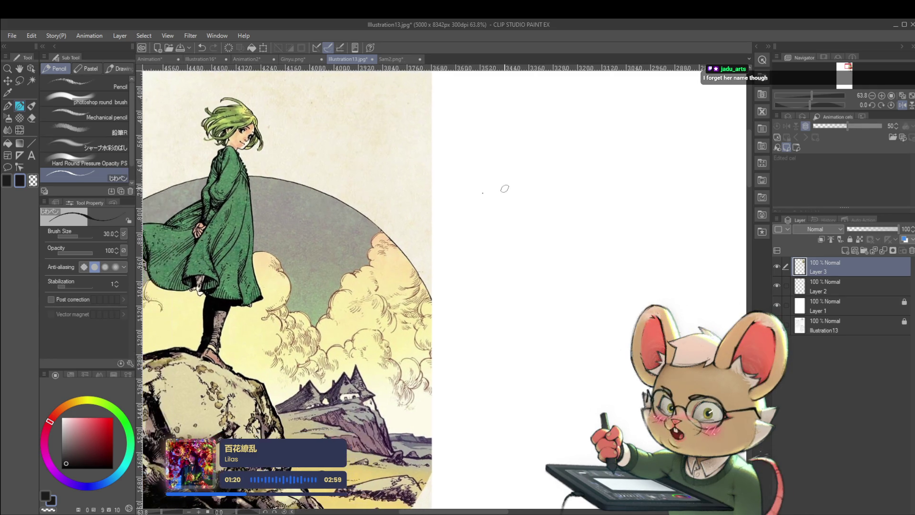
left_click(482, 195)
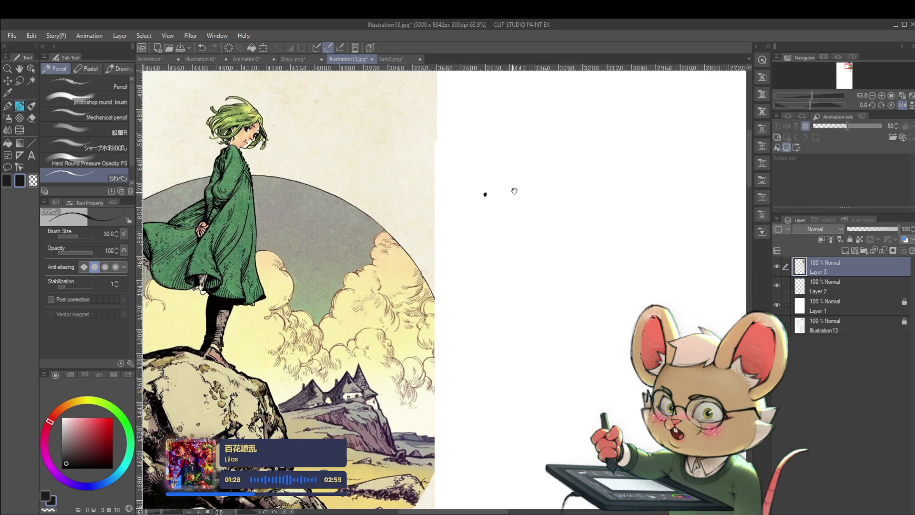
Handwrite 'brush - ink - no opacity' after the dot, then draw a long thick stroke below.
scroll(513, 188, "left", 2)
left_click_drag(542, 203, 551, 210)
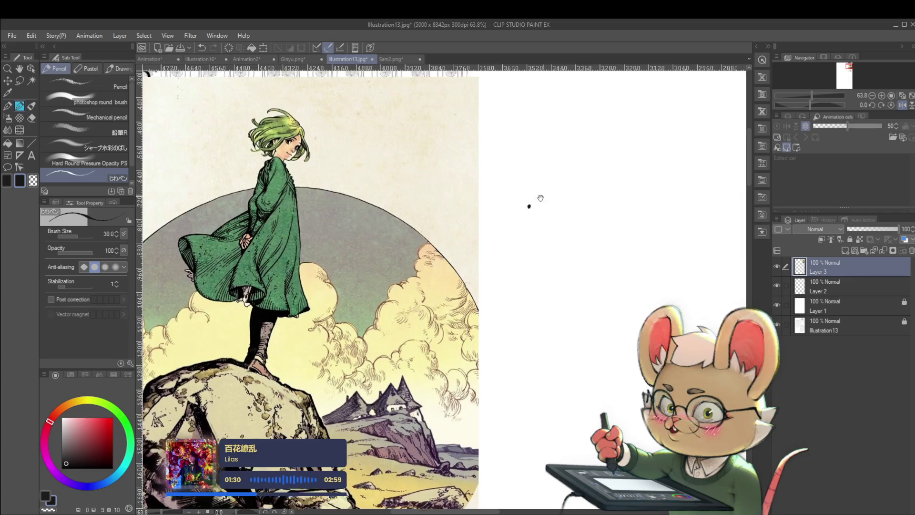
scroll(539, 205, "up", 2)
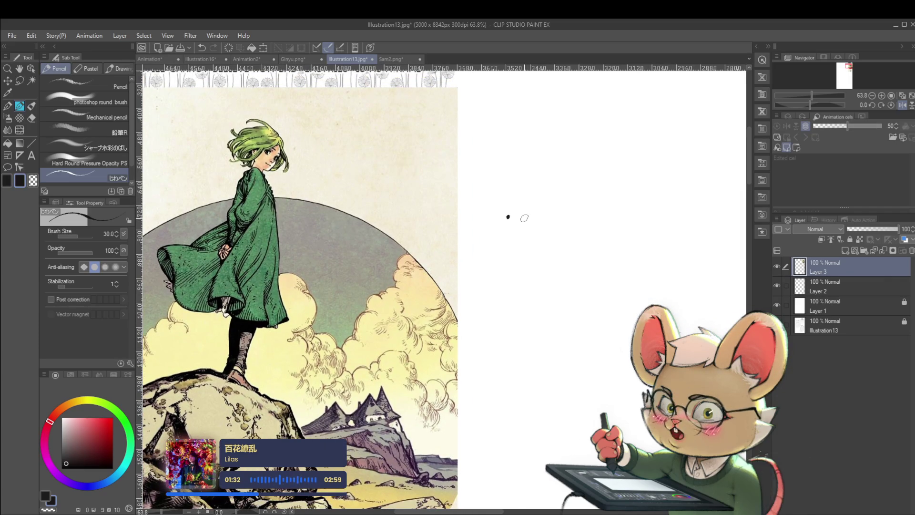
mouse_move(523, 211)
left_mouse_down()
mouse_move(528, 221)
mouse_move(571, 221)
left_mouse_up()
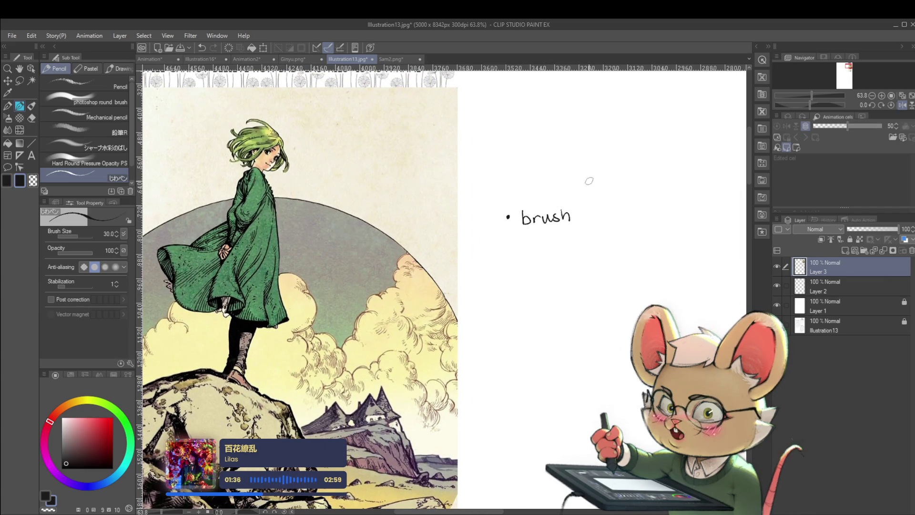
scroll(586, 180, "right", 2)
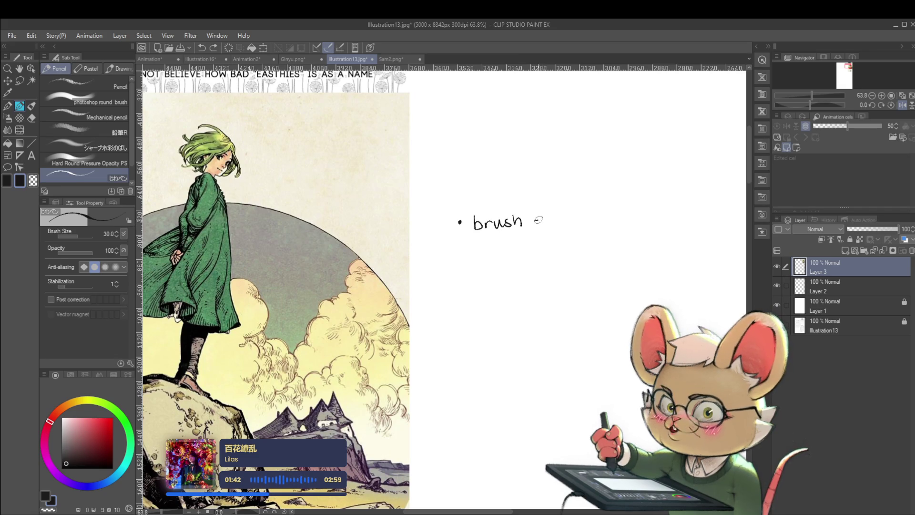
left_click(555, 211)
mouse_move(554, 215)
left_mouse_down()
mouse_move(576, 223)
mouse_move(589, 217)
mouse_move(564, 210)
mouse_move(628, 207)
left_mouse_up()
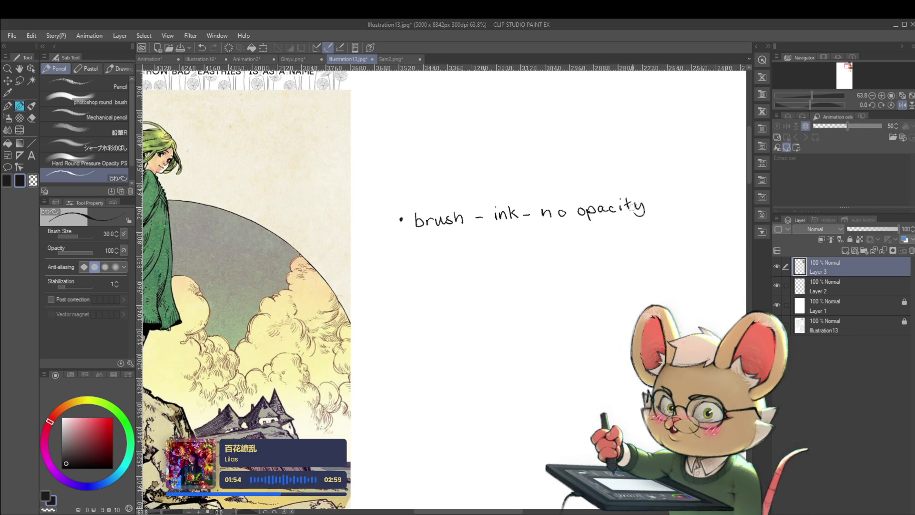
scroll(441, 286, "down", 2)
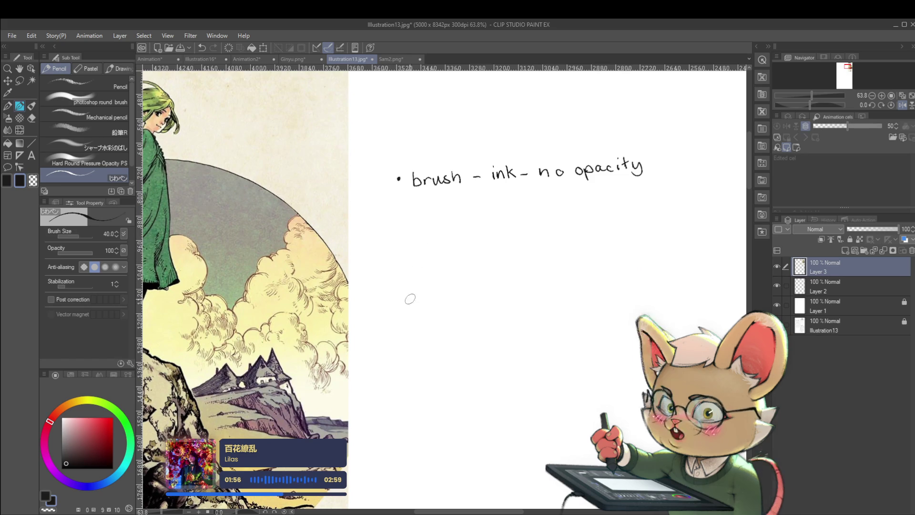
mouse_move(460, 304)
left_mouse_down()
mouse_move(645, 258)
mouse_move(650, 271)
mouse_move(605, 300)
left_mouse_up()
Draw thick diagonal and looping test ink strokes below the note, then undo the loop.
left_click_drag(593, 307, 487, 376)
mouse_move(460, 425)
left_mouse_down()
mouse_move(486, 428)
mouse_move(631, 329)
mouse_move(408, 434)
mouse_move(457, 356)
mouse_move(496, 476)
mouse_move(613, 419)
mouse_move(633, 329)
left_mouse_up()
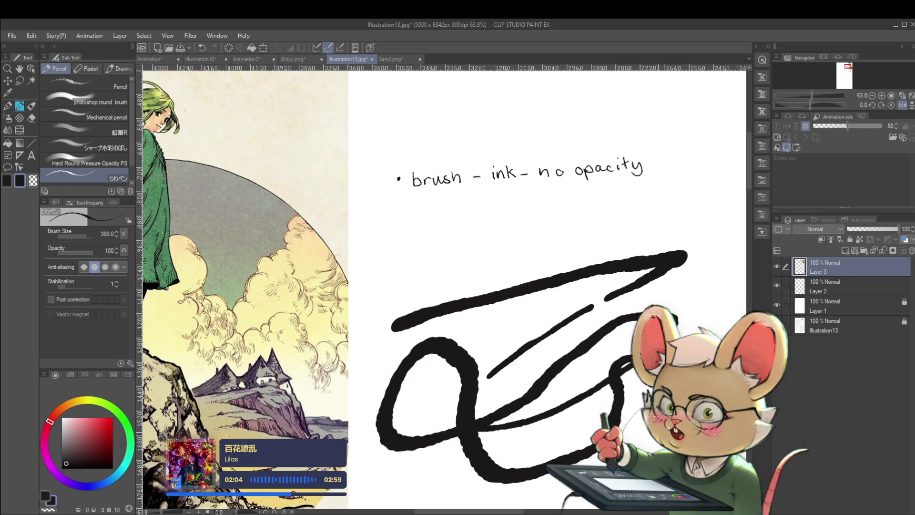
mouse_move(698, 317)
left_mouse_down()
mouse_move(696, 266)
mouse_move(491, 232)
mouse_move(480, 276)
left_mouse_up()
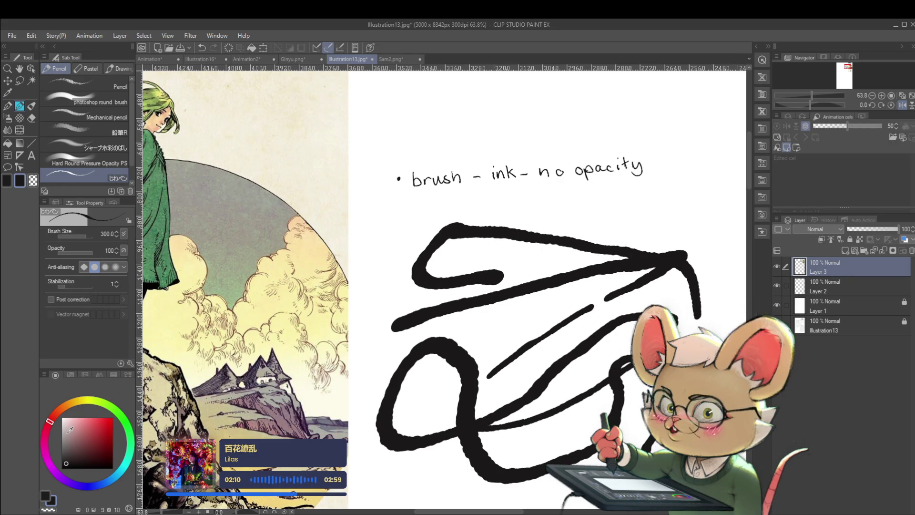
key("ctrl+z")
key("ctrl+z")
key("ctrl+z")
key("ctrl+z")
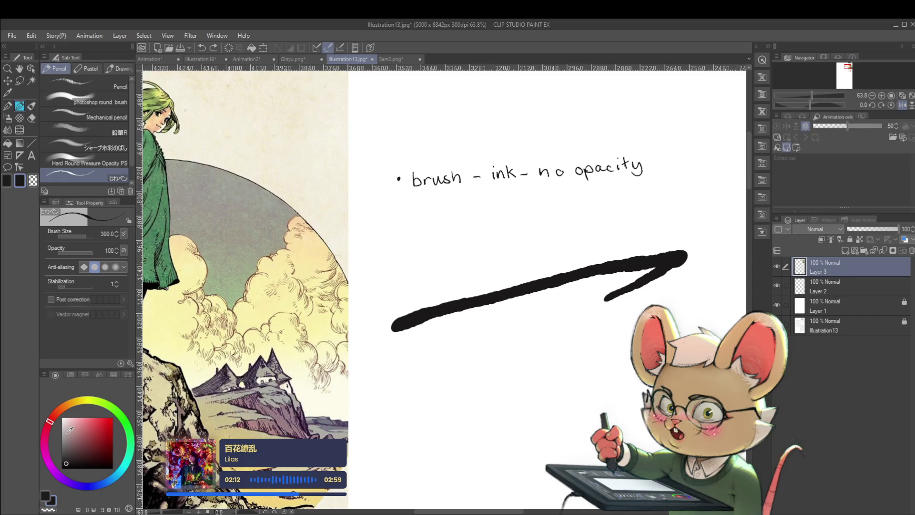
Select the KAYCEM Soft Sketcher pen and undo the small test blob.
key("p")
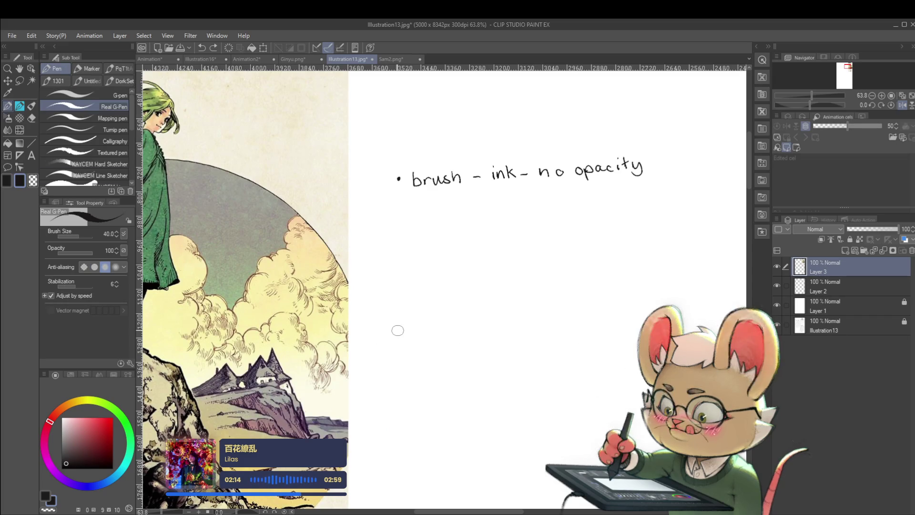
scroll(132, 113, "down", 5)
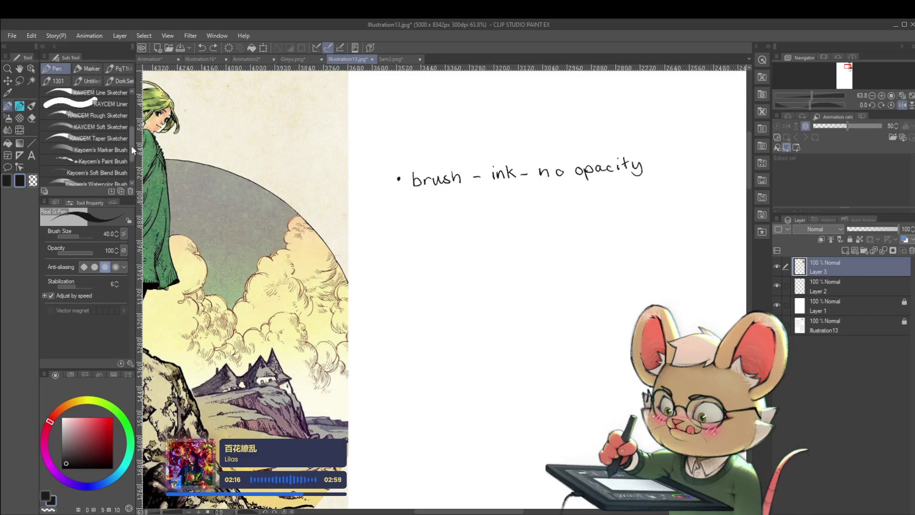
left_click(116, 124)
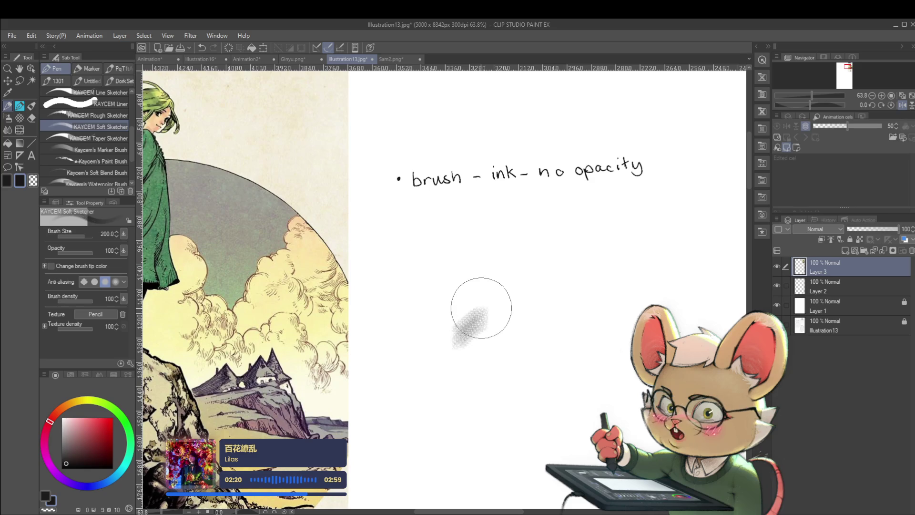
key("ctrl+z")
Draw four wide wavy soft grey strokes looping below the note.
mouse_move(400, 357)
left_mouse_down()
mouse_move(500, 249)
mouse_move(547, 296)
mouse_move(588, 368)
left_mouse_up()
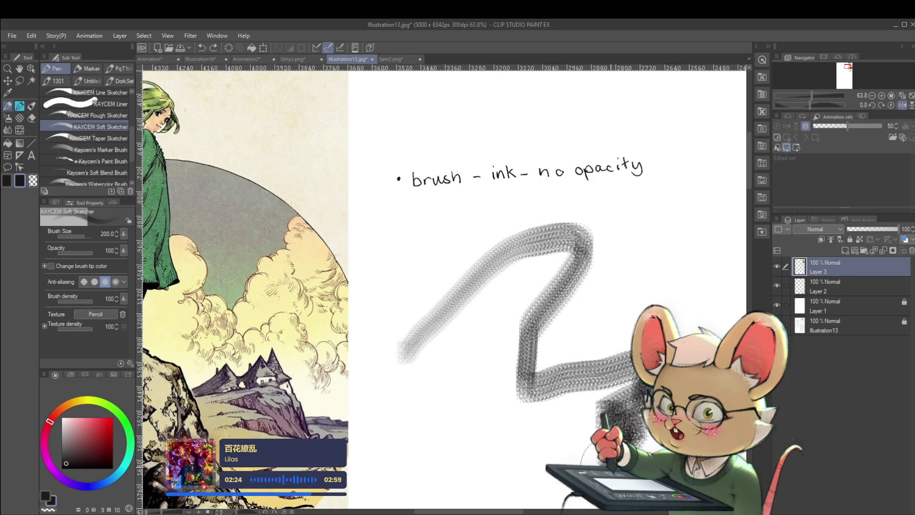
mouse_move(562, 486)
left_mouse_down()
mouse_move(473, 408)
mouse_move(402, 435)
mouse_move(382, 491)
mouse_move(365, 385)
mouse_move(396, 268)
left_mouse_up()
mouse_move(498, 205)
left_mouse_down()
mouse_move(596, 202)
mouse_move(663, 231)
mouse_move(714, 334)
left_mouse_up()
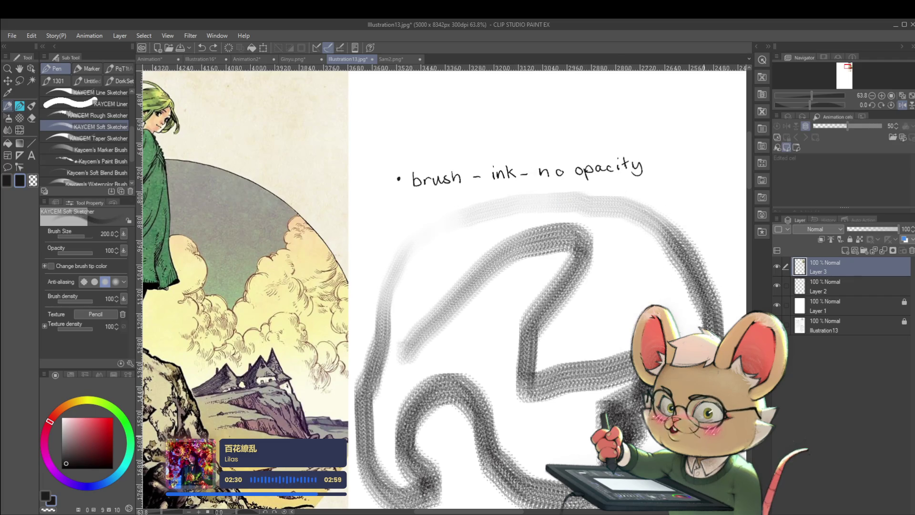
mouse_move(649, 288)
left_mouse_down()
mouse_move(605, 272)
mouse_move(580, 327)
left_mouse_up()
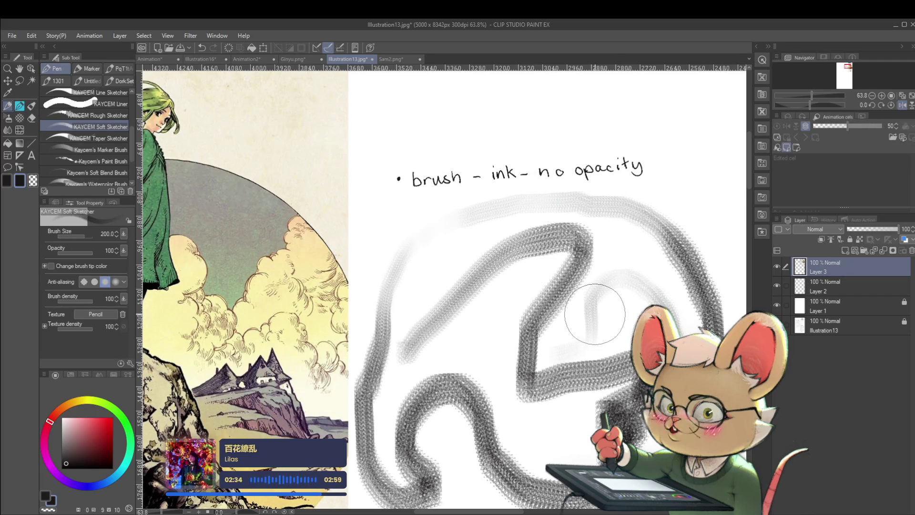